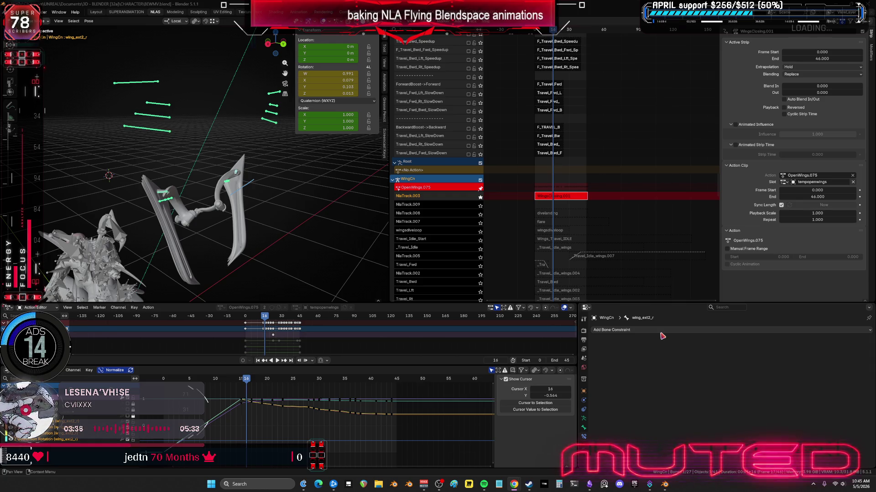
- Widen and maximize the 3D viewport, then sketch a long curved annotation line past the wing rig
drag(393, 233, 444, 233)
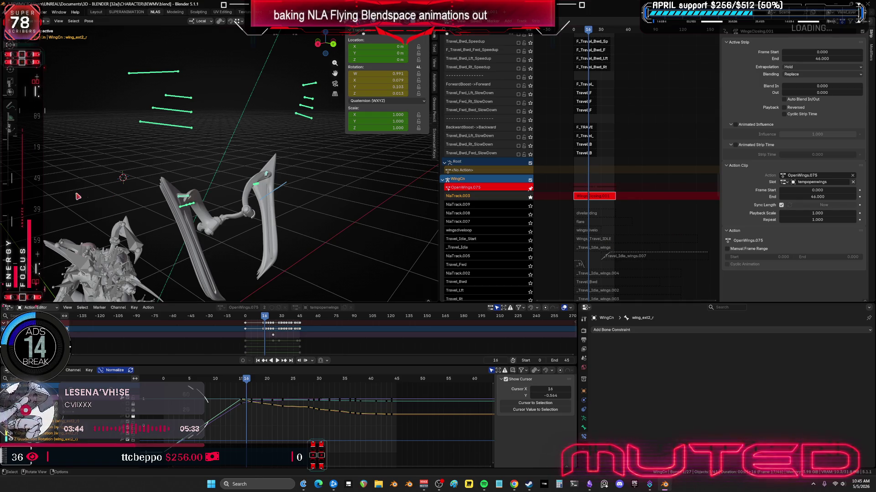
middle_drag(259, 221, 260, 233)
key(ctrl+space)
click(10, 105)
mouse_move(471, 115)
mouse_down()
mouse_move(383, 199)
mouse_move(120, 320)
mouse_move(107, 374)
mouse_move(137, 343)
mouse_up()
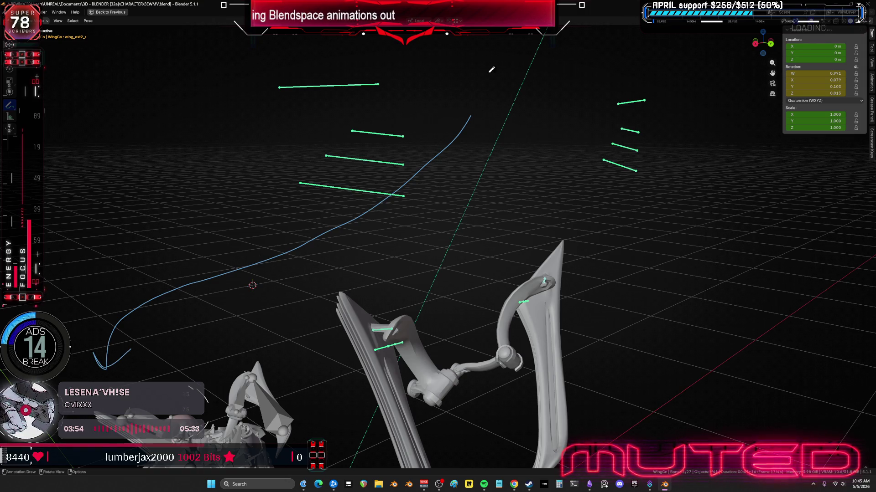
- Add an arrowhead to the curved line and handwrite 'song' twice in the viewport
mouse_move(395, 103)
mouse_down()
mouse_move(427, 70)
mouse_move(434, 96)
mouse_move(404, 104)
mouse_move(454, 87)
mouse_move(472, 64)
mouse_move(452, 96)
mouse_move(481, 89)
mouse_move(470, 65)
mouse_move(461, 77)
mouse_move(502, 72)
mouse_move(511, 62)
mouse_move(499, 100)
mouse_move(500, 84)
mouse_move(521, 80)
mouse_move(526, 102)
mouse_move(549, 67)
mouse_move(560, 64)
mouse_move(544, 76)
mouse_move(550, 93)
mouse_move(566, 76)
mouse_move(565, 55)
mouse_move(569, 103)
mouse_move(556, 129)
mouse_move(590, 72)
mouse_move(618, 64)
mouse_up()
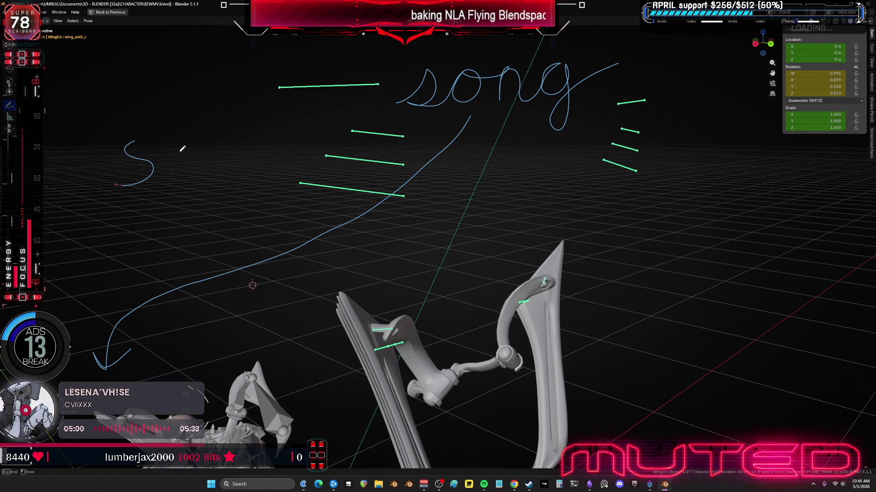
drag(219, 131, 242, 177)
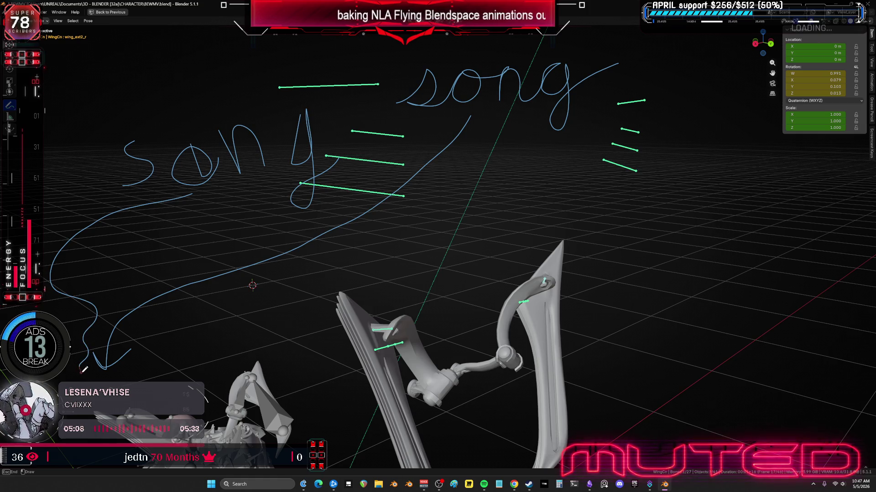
drag(78, 375, 80, 373)
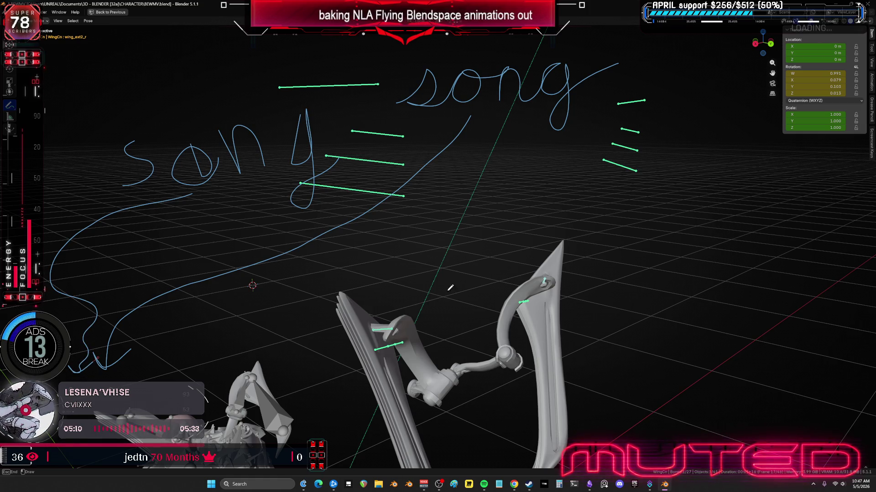
- Write large 'SONG' lettering with annotation strokes and underline it
drag(552, 204, 554, 201)
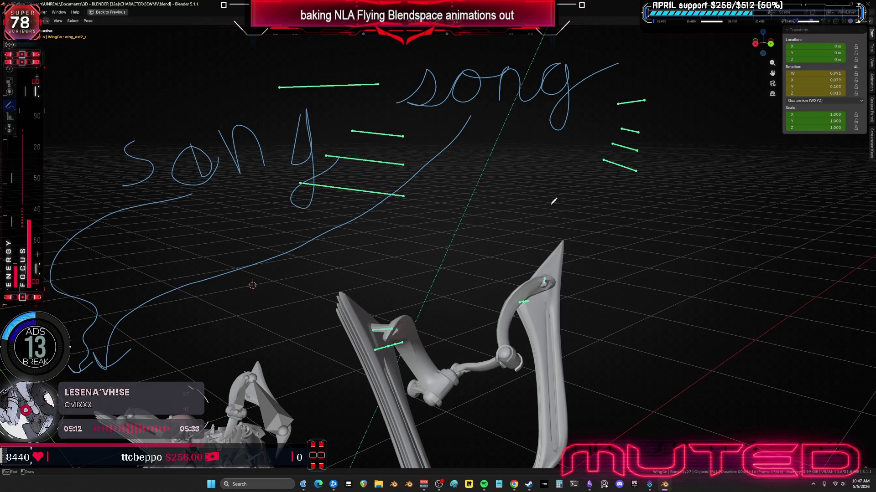
mouse_move(500, 238)
mouse_down()
mouse_move(591, 286)
mouse_move(482, 295)
mouse_up()
drag(662, 191, 658, 279)
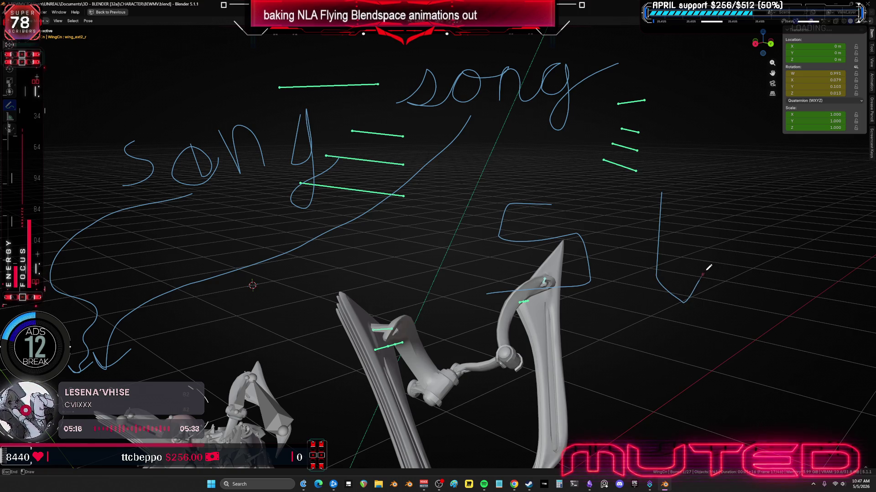
drag(743, 314, 737, 166)
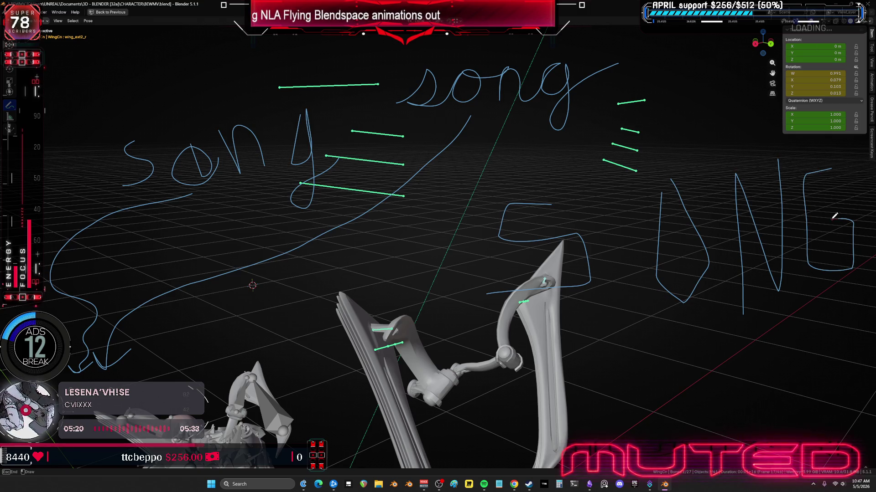
drag(838, 295, 480, 318)
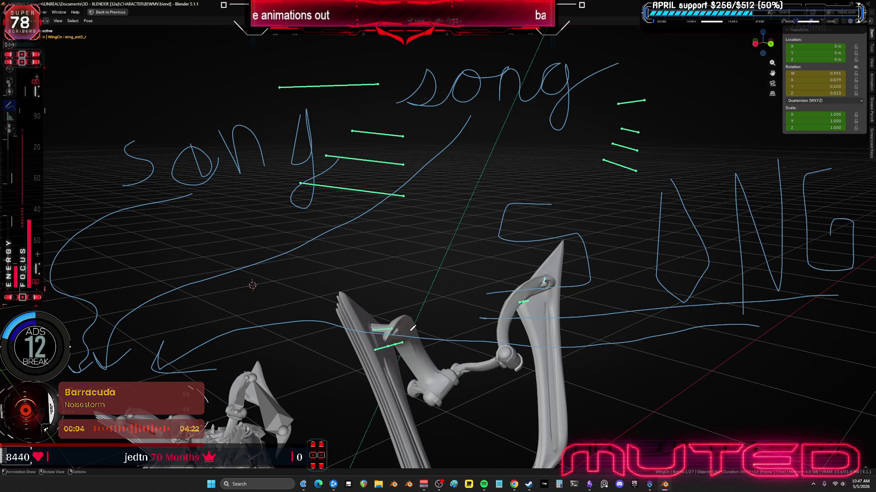
- Orbit from the wings around to a front view of the character's face and body
mouse_move(409, 199)
middle_down()
mouse_move(293, 307)
mouse_move(410, 166)
mouse_move(322, 248)
mouse_move(329, 261)
mouse_move(413, 247)
mouse_move(423, 238)
mouse_move(516, 238)
mouse_move(479, 289)
mouse_move(515, 292)
mouse_move(535, 313)
mouse_move(465, 291)
mouse_move(482, 275)
mouse_move(536, 282)
mouse_move(560, 314)
mouse_move(514, 307)
middle_up()
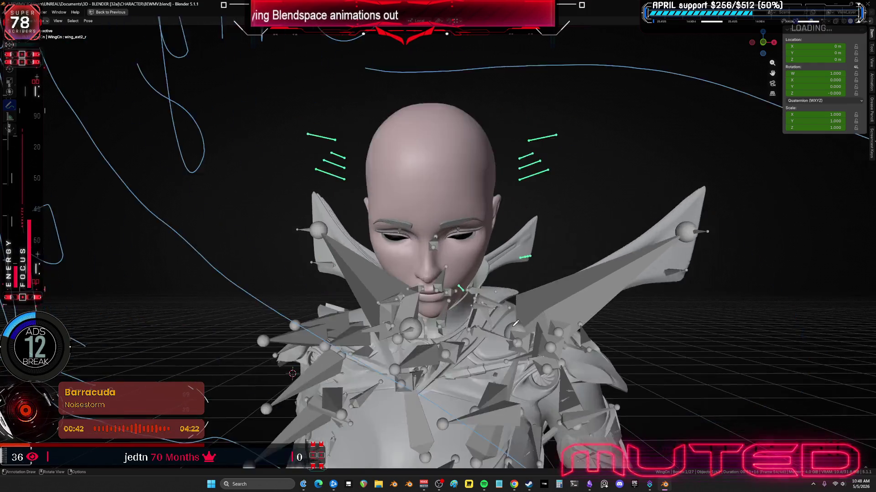
mouse_move(418, 322)
middle_down()
mouse_move(504, 313)
mouse_move(721, 315)
mouse_move(714, 325)
mouse_move(726, 322)
mouse_move(728, 306)
mouse_move(742, 316)
mouse_move(692, 328)
mouse_move(524, 336)
mouse_move(95, 333)
mouse_move(101, 322)
mouse_move(123, 324)
mouse_move(104, 316)
mouse_move(871, 328)
mouse_move(671, 315)
mouse_move(681, 319)
middle_up()
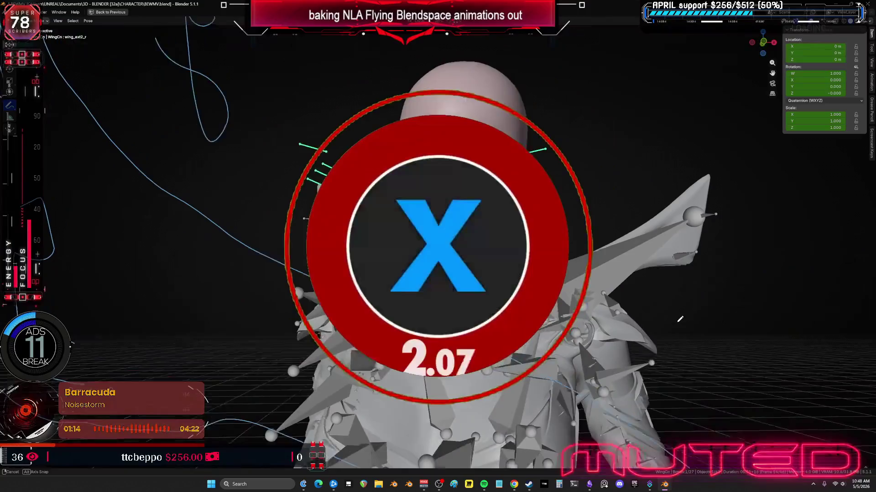
mouse_move(677, 288)
middle_down()
mouse_move(608, 293)
mouse_move(677, 289)
mouse_move(634, 264)
middle_up()
mouse_move(688, 282)
middle_down()
mouse_move(632, 289)
mouse_move(684, 280)
mouse_move(656, 276)
mouse_move(667, 289)
mouse_move(589, 307)
mouse_move(357, 309)
mouse_move(487, 297)
mouse_move(327, 267)
mouse_move(245, 219)
mouse_move(658, 268)
mouse_move(279, 260)
mouse_move(72, 286)
mouse_move(469, 269)
mouse_move(116, 293)
mouse_move(450, 350)
mouse_move(389, 285)
middle_up()
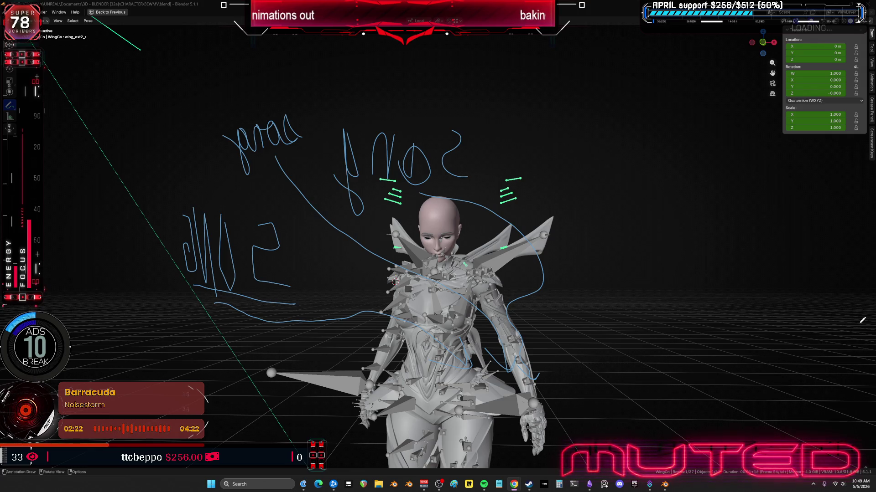
- Clear all earlier annotations and draw a figure-eight scribble right of the character
key(BackSpace)
mouse_move(734, 205)
mouse_down()
mouse_move(561, 171)
mouse_move(801, 189)
mouse_move(551, 172)
mouse_move(751, 198)
mouse_move(644, 232)
mouse_move(689, 210)
mouse_move(708, 258)
mouse_move(622, 256)
mouse_move(745, 323)
mouse_move(598, 315)
mouse_move(605, 328)
mouse_move(712, 346)
mouse_move(620, 360)
mouse_move(702, 372)
mouse_move(754, 390)
mouse_move(746, 381)
mouse_move(715, 401)
mouse_move(649, 383)
mouse_up()
- Draw big looping annotation scribbles left, above and right of the character
mouse_move(622, 409)
mouse_down()
mouse_move(702, 413)
mouse_move(638, 429)
mouse_up()
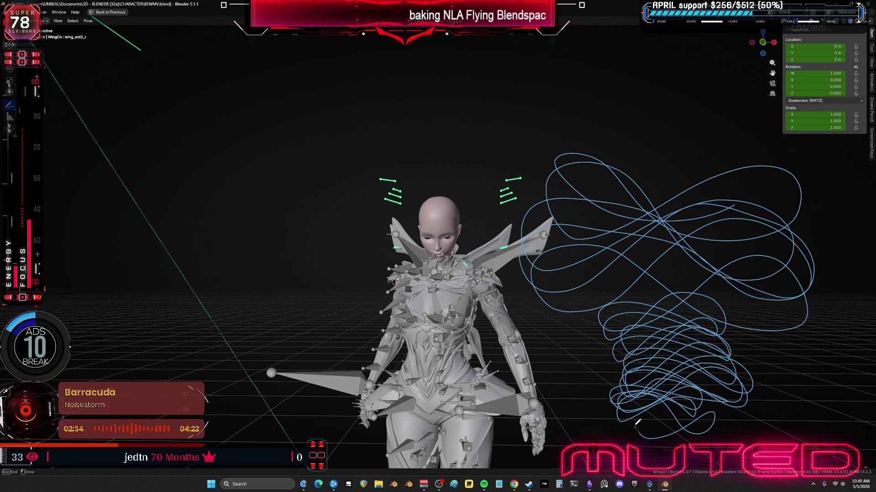
mouse_move(763, 339)
mouse_down()
mouse_move(697, 98)
mouse_move(570, 137)
mouse_move(367, 118)
mouse_move(358, 143)
mouse_move(257, 86)
mouse_move(267, 146)
mouse_move(226, 94)
mouse_move(121, 208)
mouse_move(162, 139)
mouse_move(109, 284)
mouse_move(177, 224)
mouse_up()
mouse_move(126, 338)
mouse_down()
mouse_move(205, 315)
mouse_move(169, 356)
mouse_move(255, 401)
mouse_move(341, 356)
mouse_move(319, 365)
mouse_move(456, 346)
mouse_move(502, 424)
mouse_move(640, 423)
mouse_move(725, 280)
mouse_move(661, 141)
mouse_move(402, 194)
mouse_move(567, 192)
mouse_move(310, 219)
mouse_move(531, 214)
mouse_move(500, 234)
mouse_up()
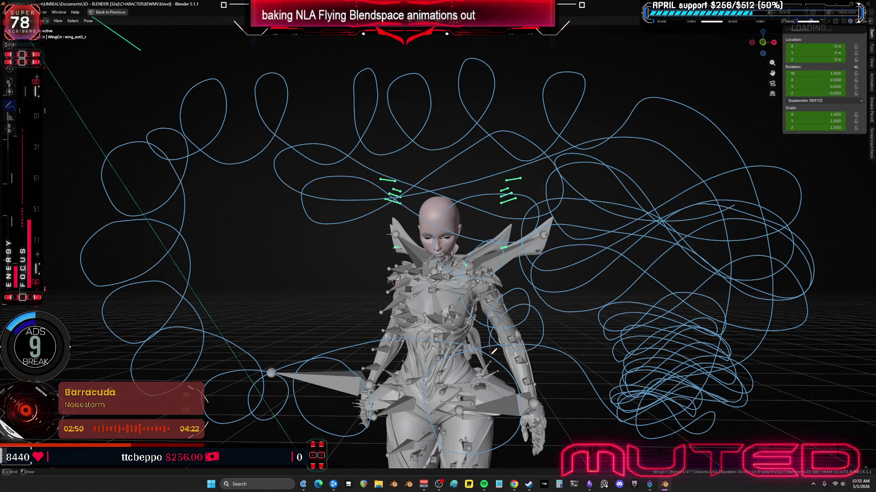
mouse_move(338, 270)
mouse_down()
mouse_move(296, 266)
mouse_move(226, 304)
mouse_move(372, 263)
mouse_move(226, 298)
mouse_move(383, 249)
mouse_move(232, 274)
mouse_move(374, 305)
mouse_move(345, 272)
mouse_move(273, 281)
mouse_move(315, 320)
mouse_move(404, 299)
mouse_up()
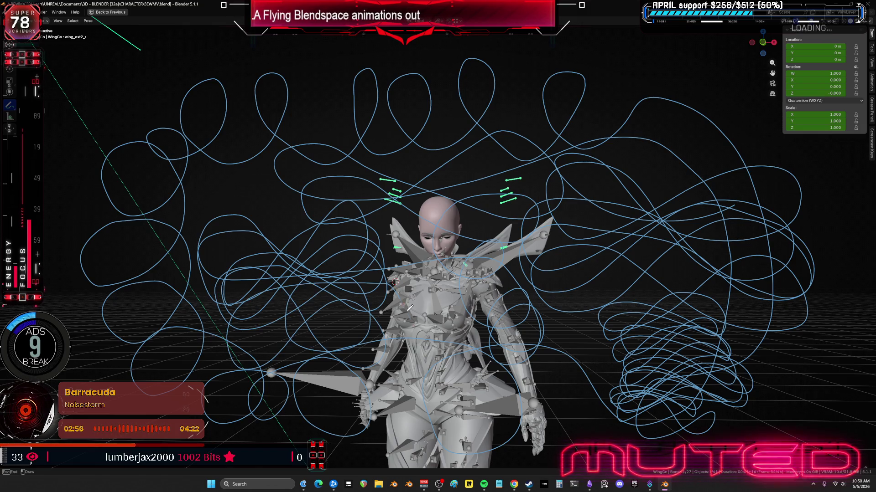
drag(554, 360, 757, 365)
mouse_move(792, 420)
mouse_down()
mouse_move(658, 150)
mouse_move(366, 127)
mouse_up()
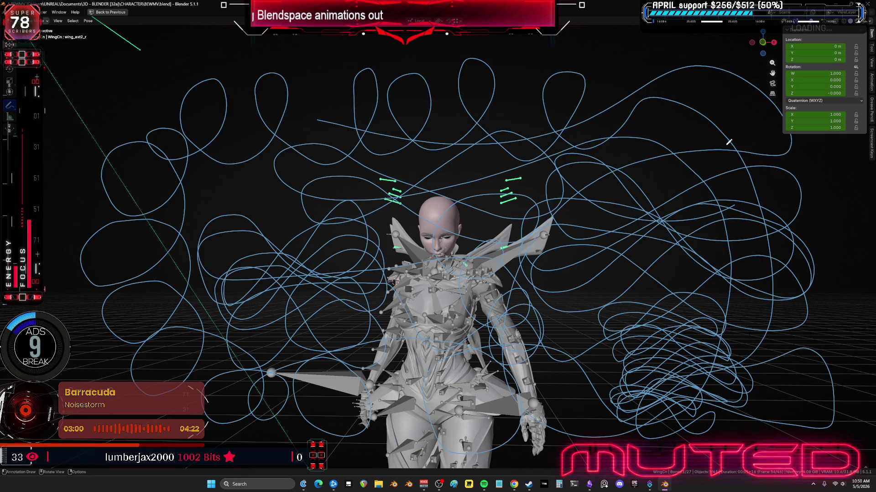
mouse_move(587, 226)
middle_down()
mouse_move(686, 248)
mouse_move(867, 253)
middle_up()
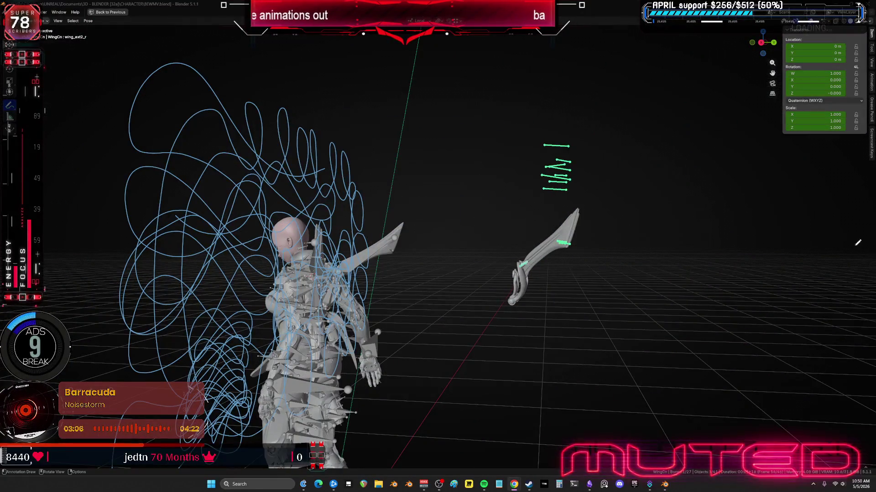
- Check the scribbles in front (Numpad 1) and top (Numpad 7) views, ending in front view
key(KP_1)
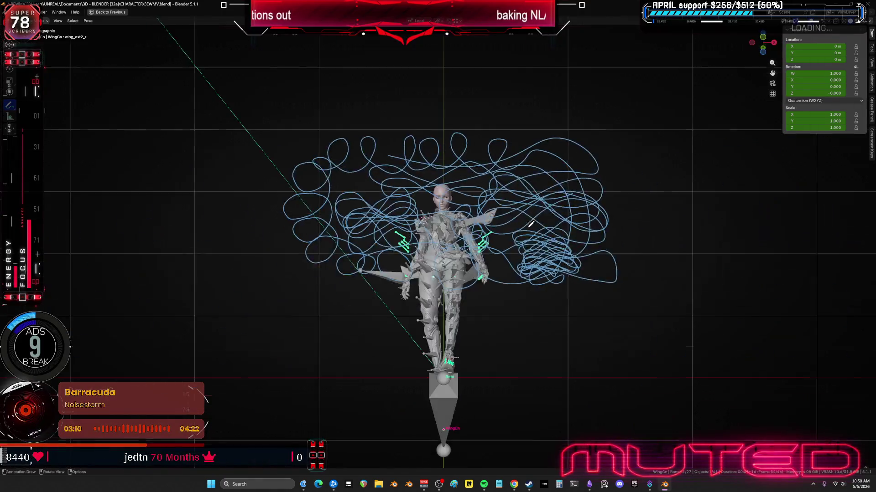
key(KP_7)
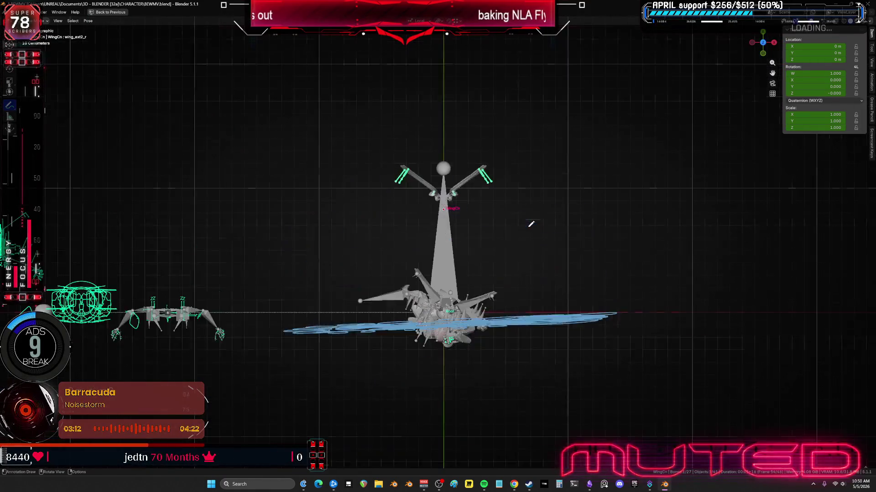
key(KP_1)
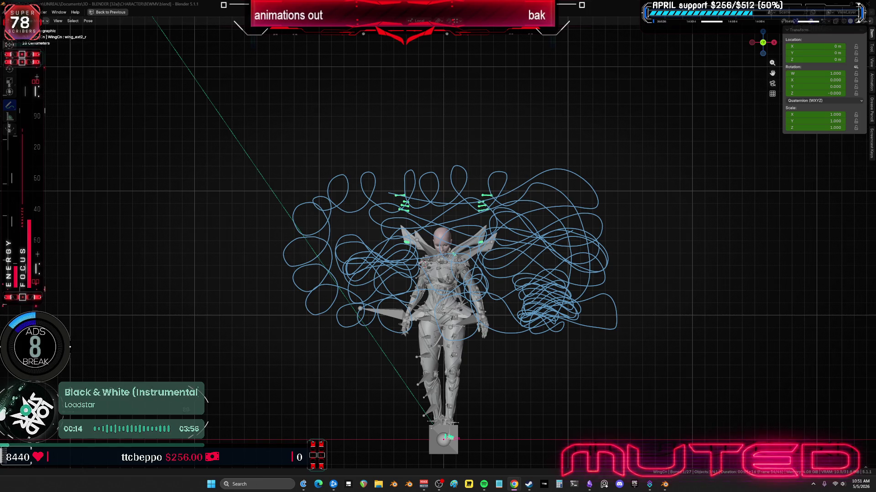
- Erase the looping annotation strokes around the character
key(d)
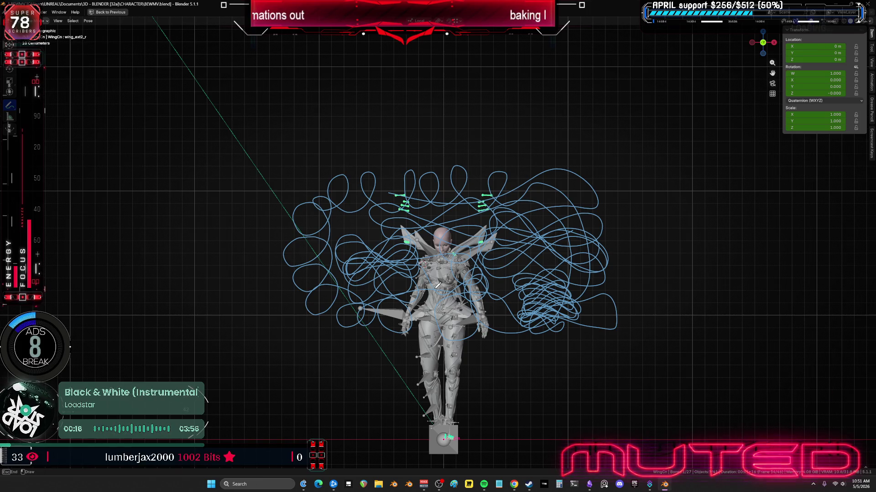
mouse_move(578, 341)
right_down()
mouse_move(644, 336)
mouse_move(593, 310)
mouse_move(376, 308)
mouse_move(601, 287)
mouse_move(684, 318)
mouse_move(483, 274)
mouse_move(609, 272)
right_up()
mouse_move(339, 263)
right_down()
mouse_move(723, 256)
mouse_move(207, 228)
mouse_move(374, 219)
mouse_move(570, 191)
mouse_move(434, 162)
right_up()
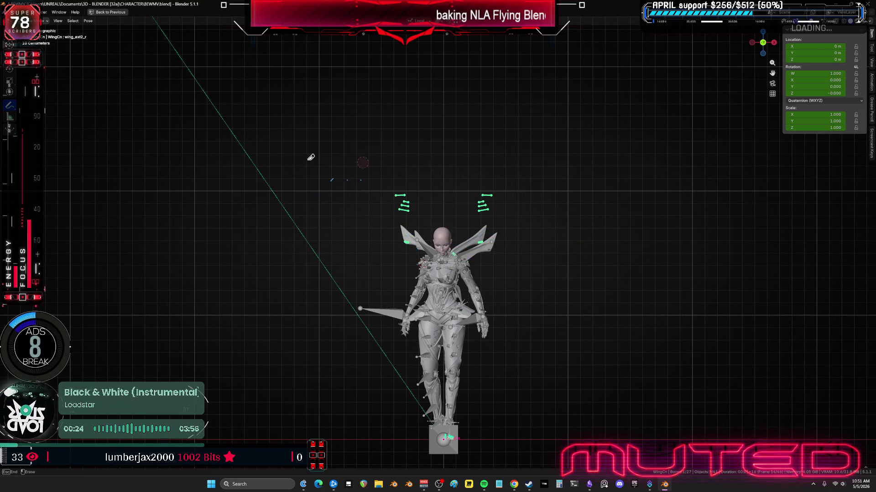
- Zoom in and draw a fresh curved annotation stroke above the character
scroll(366, 200, up, 2)
shift+scroll(433, 186, up, 6)
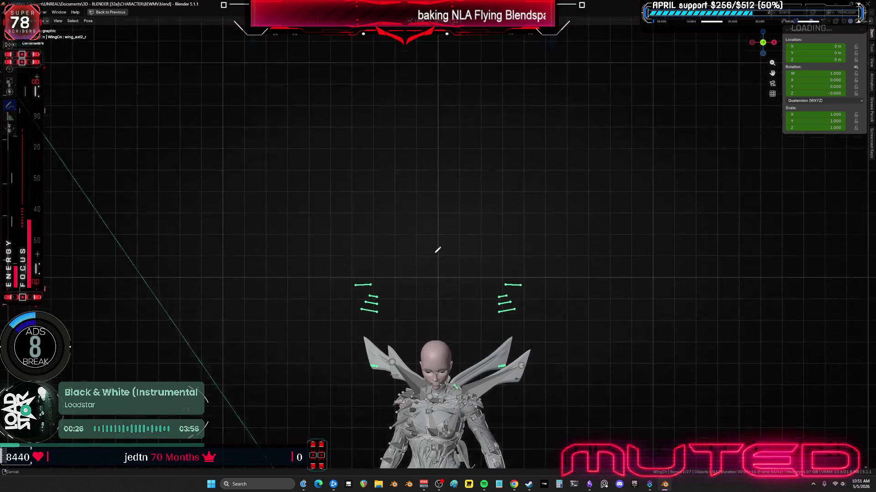
mouse_move(381, 94)
mouse_down()
mouse_move(377, 155)
mouse_move(299, 141)
mouse_move(358, 185)
mouse_move(354, 196)
mouse_move(410, 217)
mouse_move(516, 120)
mouse_up()
- Extend the cursive sketch line with curls and a tall loop, then pan the character left
drag(461, 227, 514, 224)
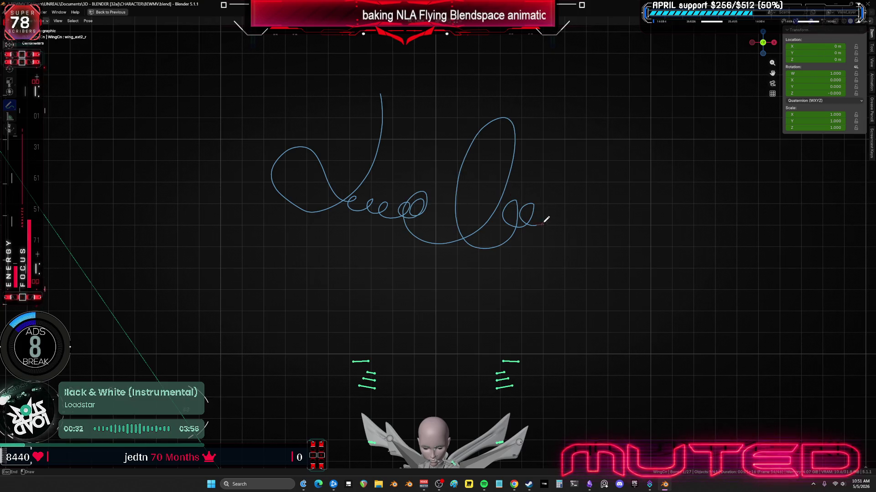
mouse_move(588, 193)
mouse_down()
mouse_move(699, 108)
mouse_move(635, 211)
mouse_move(696, 236)
mouse_move(769, 222)
mouse_up()
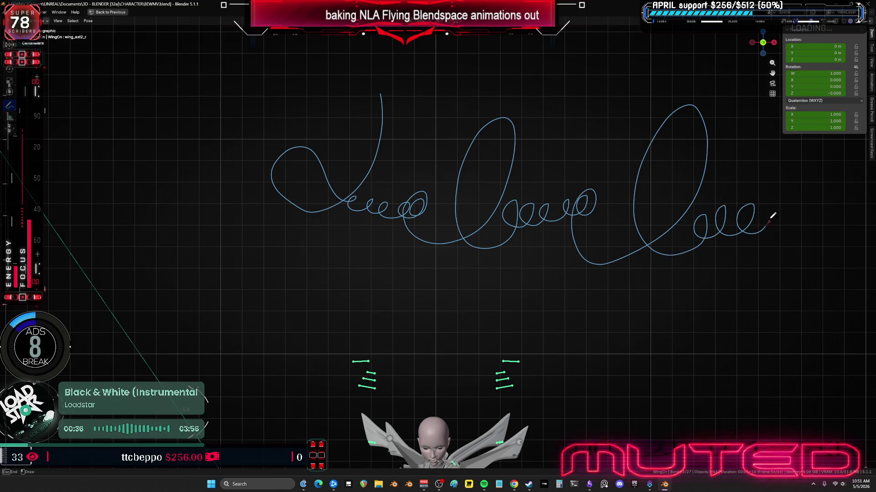
mouse_move(798, 177)
mouse_down()
mouse_move(850, 135)
mouse_move(844, 237)
mouse_move(713, 259)
mouse_move(461, 260)
mouse_move(328, 239)
mouse_up()
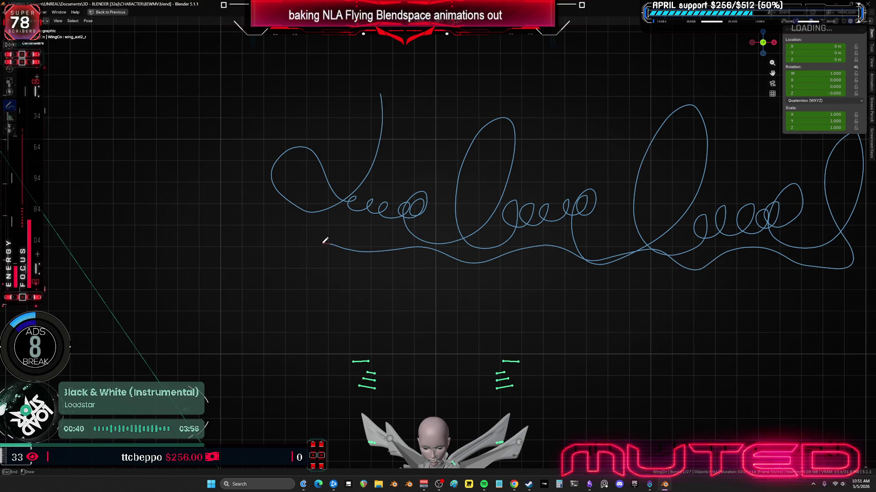
shift+middle_drag(392, 277, 268, 133)
mouse_move(478, 260)
shift+middle_down()
mouse_move(420, 172)
mouse_move(246, 111)
shift+middle_up()
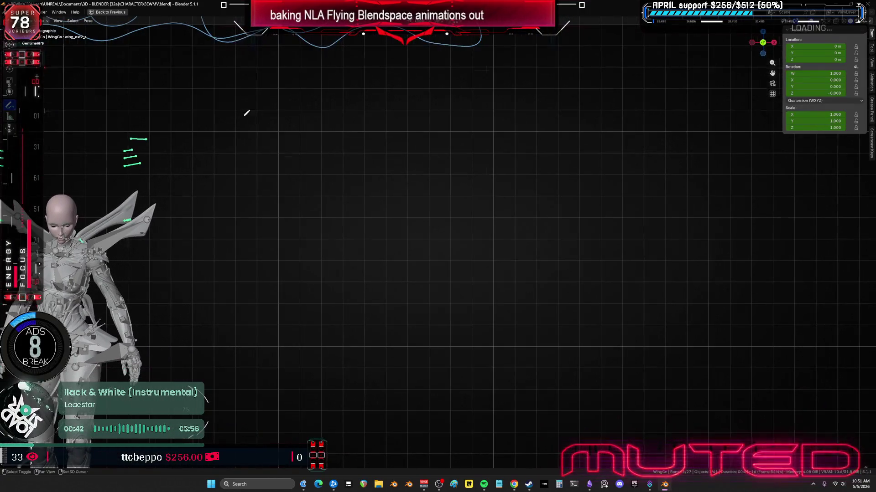
- Draw new arcs and looping zigzag scribbles in the empty space beside the character
mouse_move(240, 310)
mouse_down()
mouse_move(288, 159)
mouse_move(273, 250)
mouse_move(280, 396)
mouse_up()
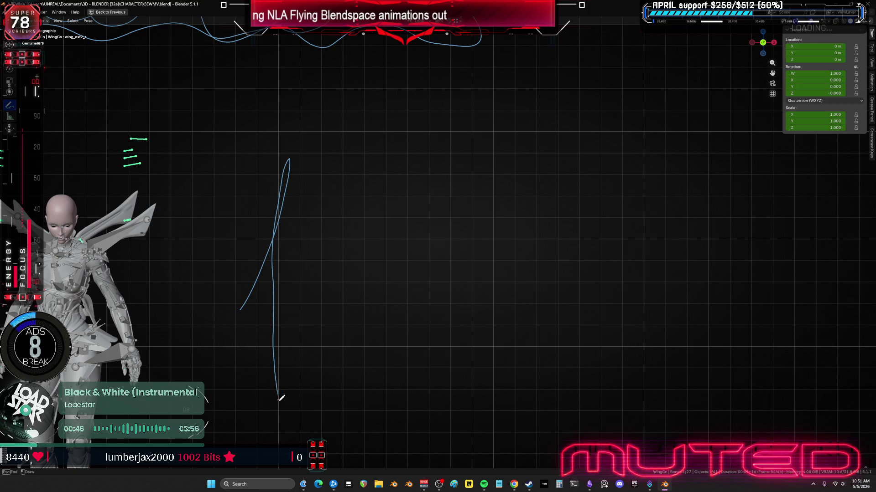
drag(339, 311, 373, 147)
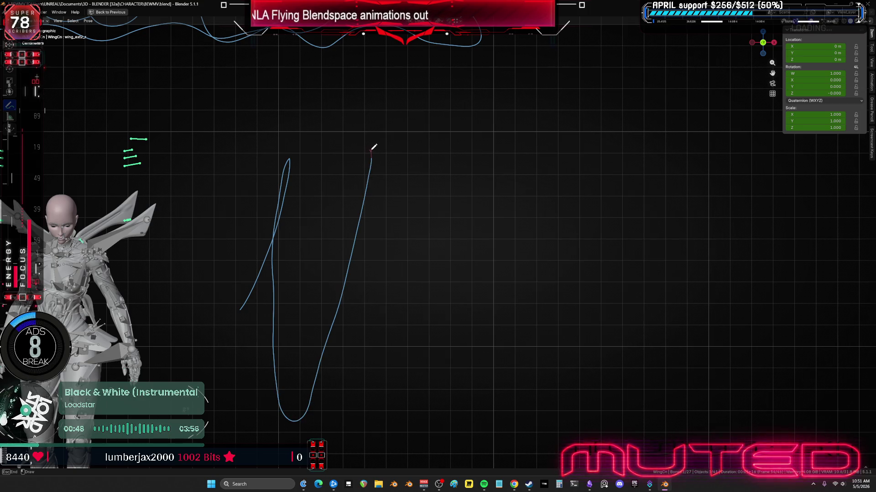
mouse_move(365, 204)
mouse_down()
mouse_move(353, 416)
mouse_move(430, 167)
mouse_up()
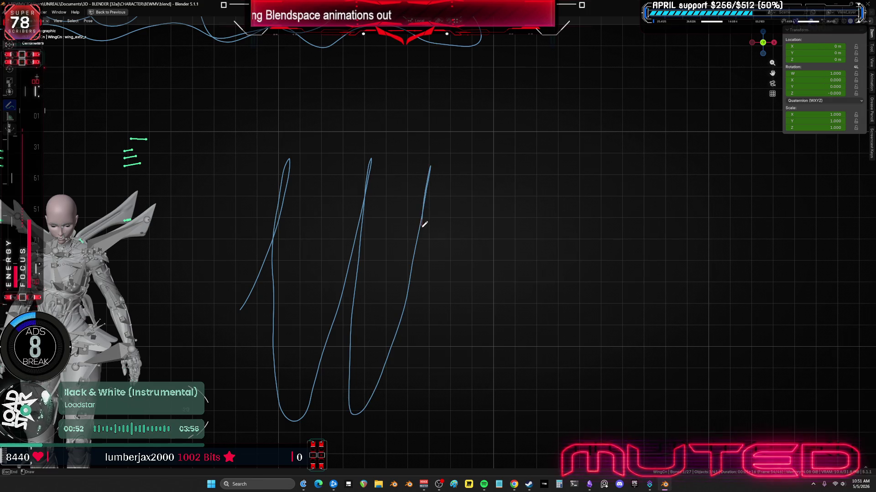
mouse_move(410, 367)
mouse_down()
mouse_move(416, 411)
mouse_move(461, 329)
mouse_move(485, 190)
mouse_move(548, 282)
mouse_move(591, 325)
mouse_move(619, 333)
mouse_move(707, 234)
mouse_move(750, 225)
mouse_move(783, 322)
mouse_move(833, 303)
mouse_move(827, 327)
mouse_up()
shift+middle_drag(716, 288, 486, 301)
mouse_move(547, 296)
mouse_down()
mouse_move(567, 83)
mouse_move(641, 112)
mouse_up()
mouse_move(728, 82)
mouse_down()
mouse_move(701, 184)
mouse_move(768, 256)
mouse_move(801, 237)
mouse_move(826, 203)
mouse_move(814, 246)
mouse_move(834, 253)
mouse_up()
scroll(550, 292, down, 5)
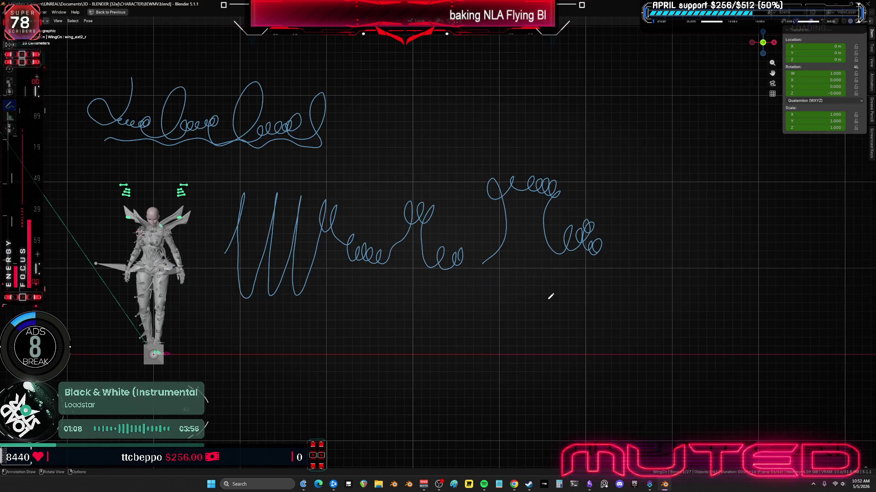
- Zoom out and add looping zigzag scribbles along the bottom of the viewport
mouse_move(530, 297)
shift+middle_down()
mouse_move(539, 284)
mouse_move(592, 264)
mouse_move(539, 227)
shift+middle_up()
scroll(482, 288, down, 2)
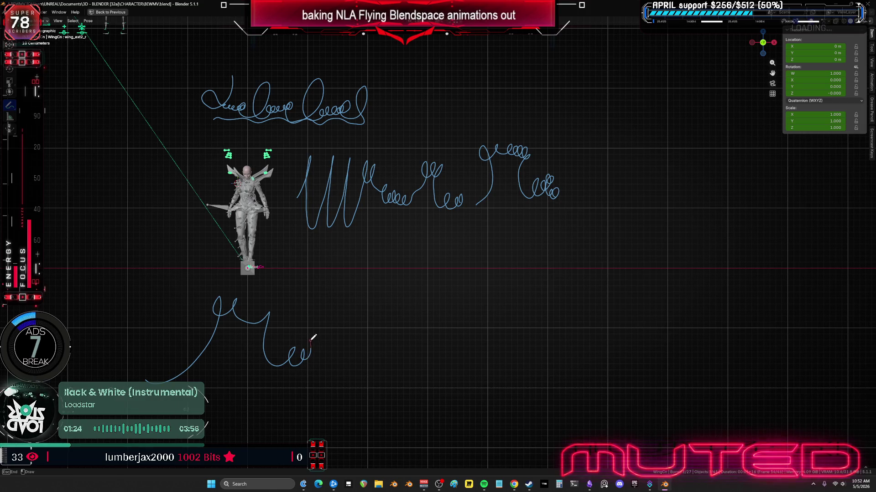
mouse_move(322, 339)
mouse_down()
mouse_move(357, 287)
mouse_move(370, 336)
mouse_move(397, 356)
mouse_move(417, 346)
mouse_move(434, 309)
mouse_move(454, 314)
mouse_move(466, 346)
mouse_move(510, 353)
mouse_move(519, 339)
mouse_move(562, 408)
mouse_move(578, 380)
mouse_move(592, 383)
mouse_up()
mouse_move(209, 388)
mouse_down()
mouse_move(292, 406)
mouse_move(310, 432)
mouse_move(322, 412)
mouse_up()
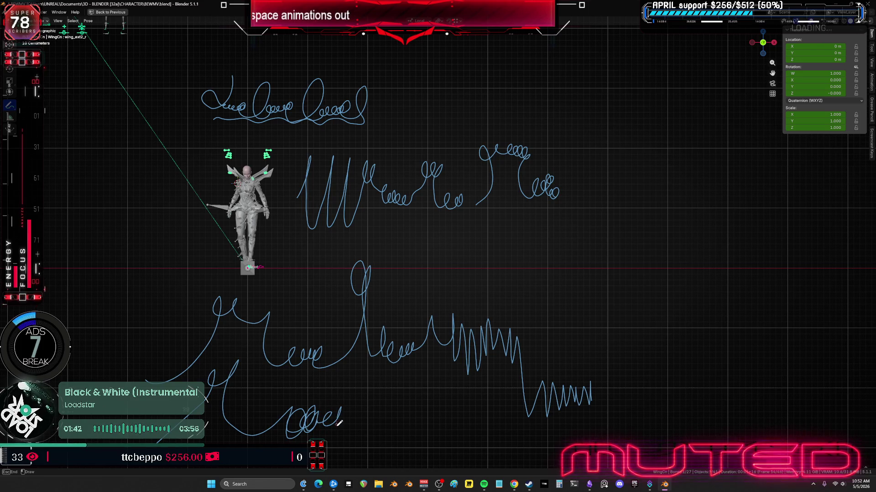
mouse_move(371, 357)
mouse_down()
mouse_move(377, 388)
mouse_move(393, 394)
mouse_move(454, 367)
mouse_move(472, 404)
mouse_up()
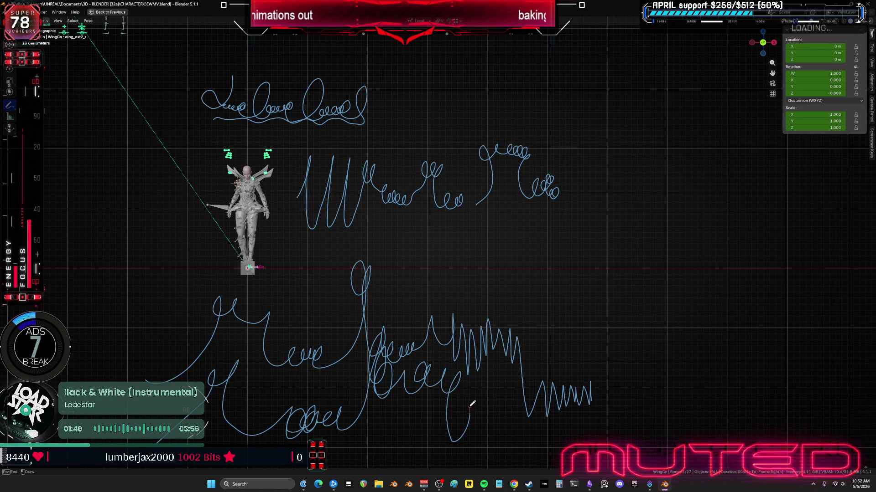
mouse_move(535, 424)
mouse_down()
mouse_move(598, 365)
mouse_move(488, 413)
mouse_up()
- Draw a swooping curved stroke toward the upper right beside the character
mouse_move(570, 223)
mouse_down()
mouse_move(658, 183)
mouse_move(647, 142)
mouse_move(584, 205)
mouse_up()
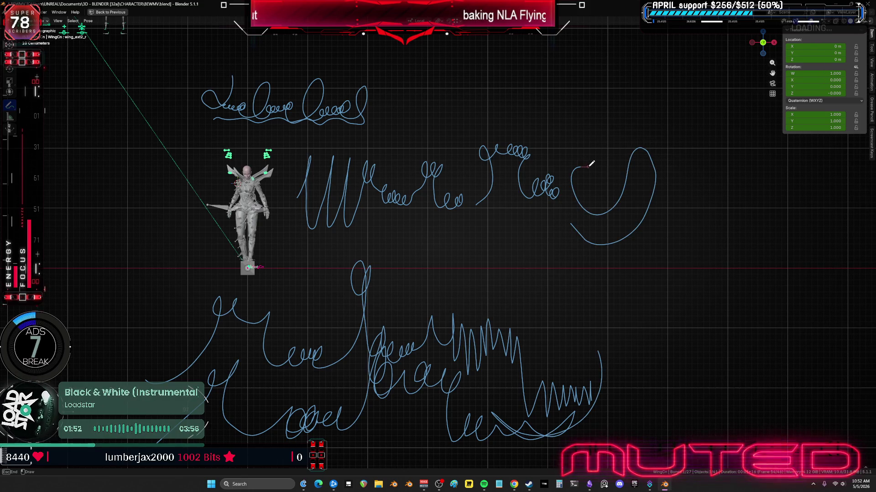
mouse_move(658, 189)
mouse_down()
mouse_move(647, 211)
mouse_move(681, 171)
mouse_move(694, 133)
mouse_up()
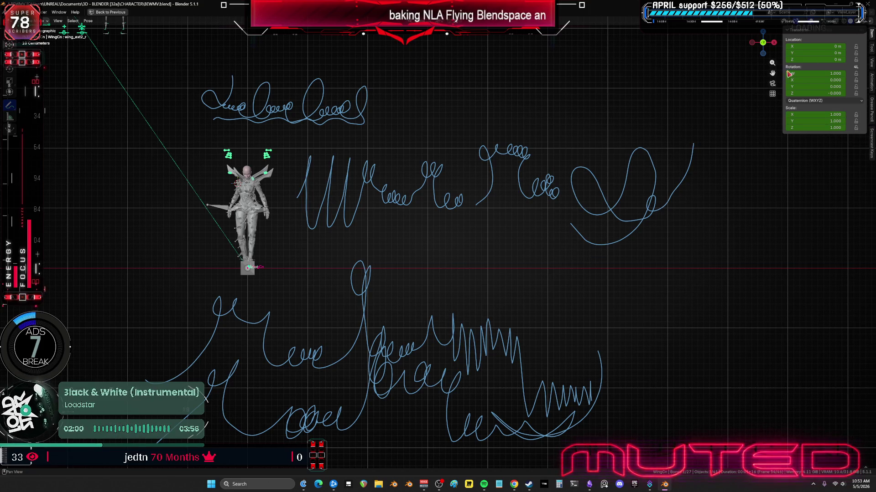
click(872, 48)
- Delete the annotation layer in the sidebar's View settings to clear all scribbles
click(871, 62)
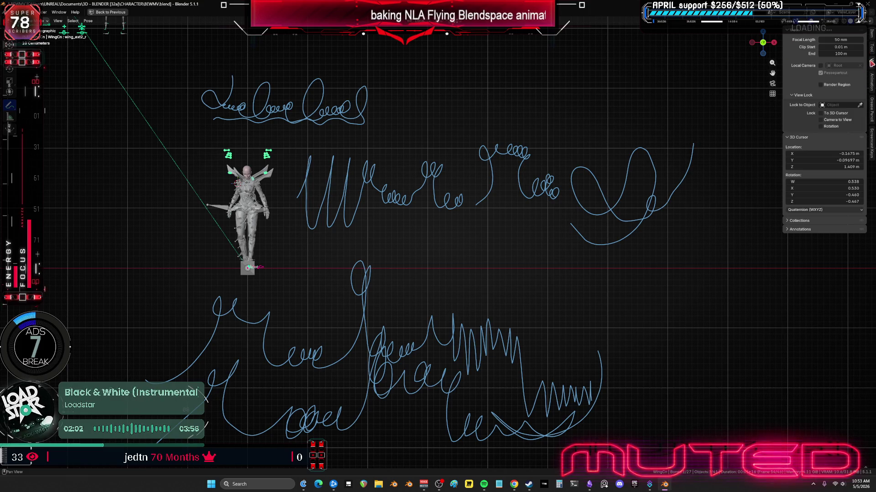
click(789, 231)
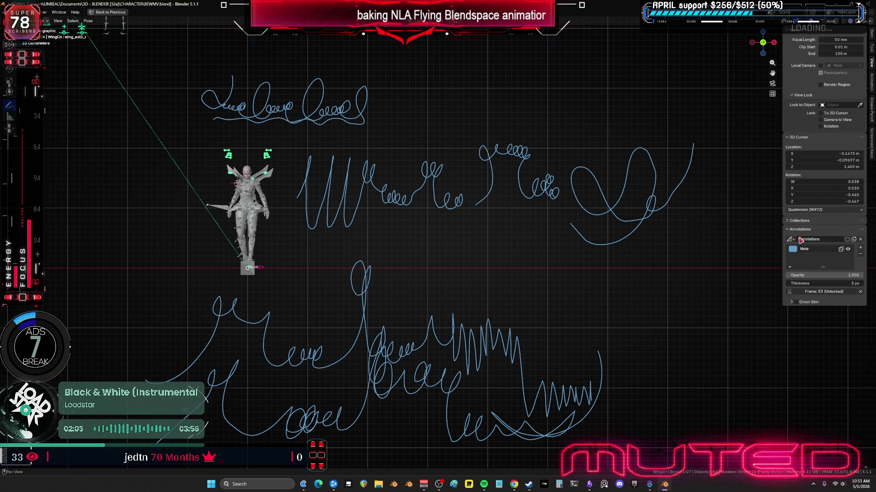
click(860, 255)
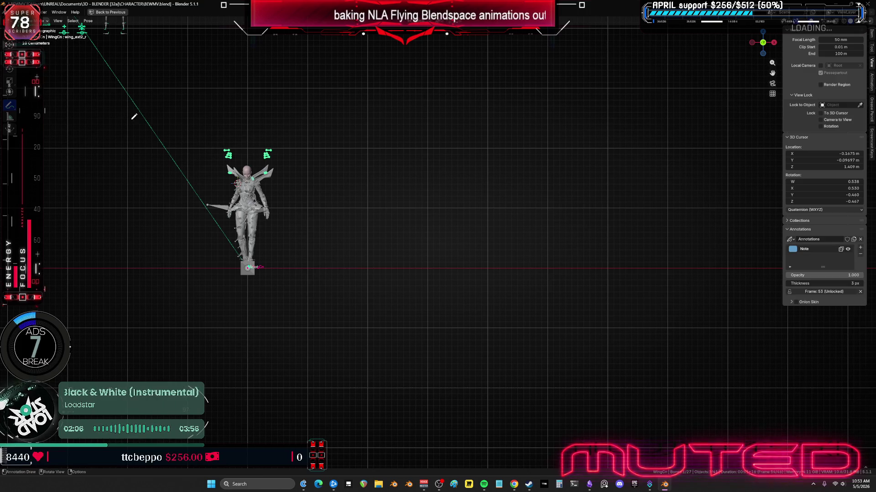
- Reframe the character and restore the full animation layout with NLA and graph editors
mouse_move(375, 209)
shift+middle_down()
mouse_move(427, 233)
mouse_move(403, 230)
mouse_move(596, 275)
shift+middle_up()
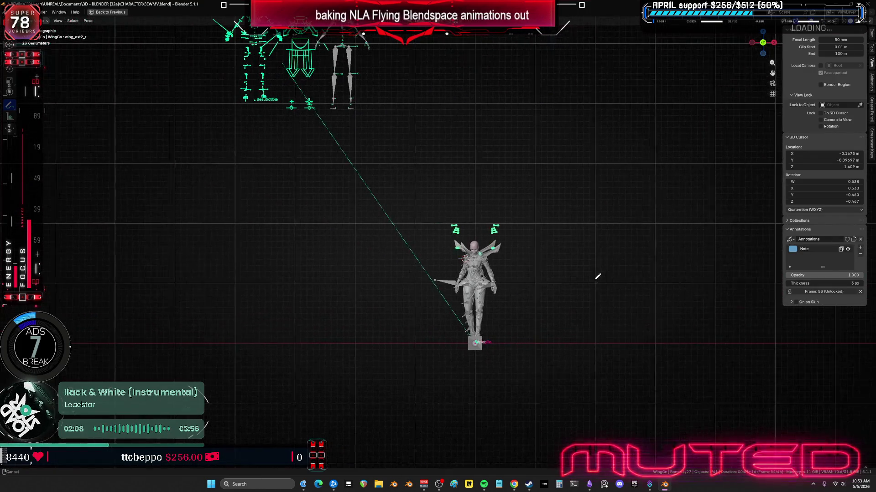
scroll(480, 259, up, 3)
scroll(512, 189, down, 5)
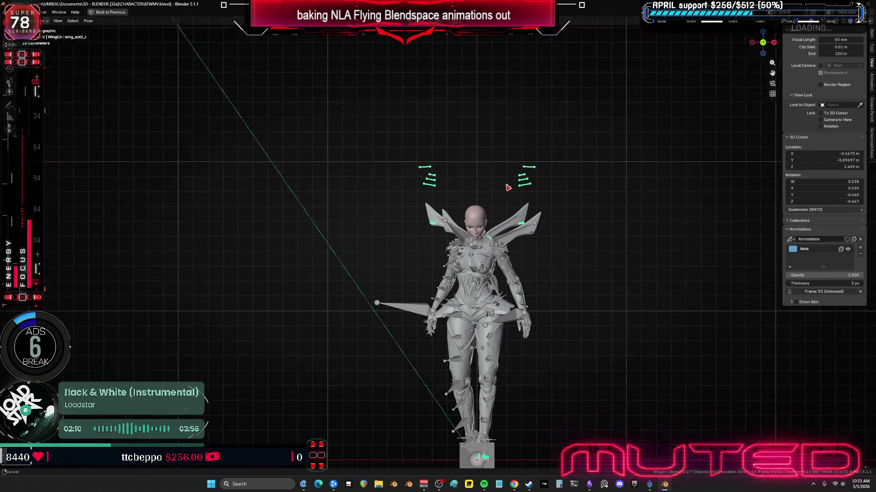
key(ctrl+space)
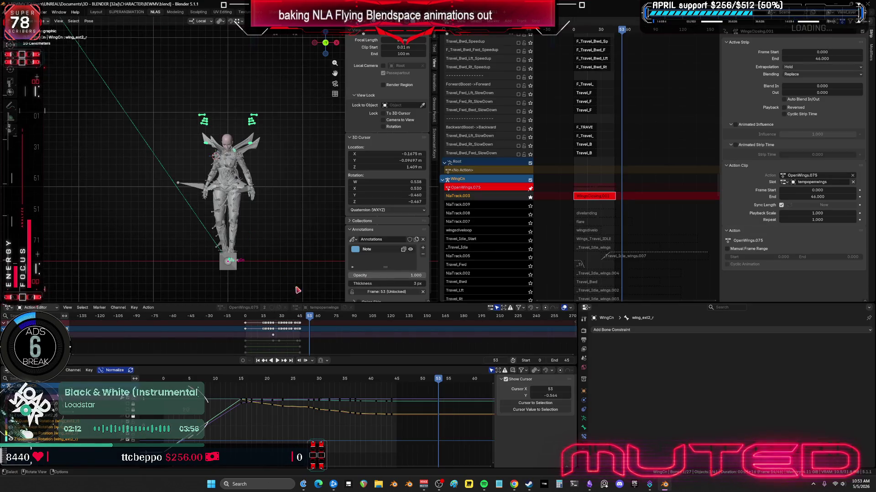
- Rewind to frame 0, then maximize and zoom the 3D view onto the wing rig
mouse_move(256, 228)
alt+mouse_down()
mouse_move(206, 230)
mouse_move(105, 265)
alt+mouse_up()
middle_drag(106, 265, 254, 231)
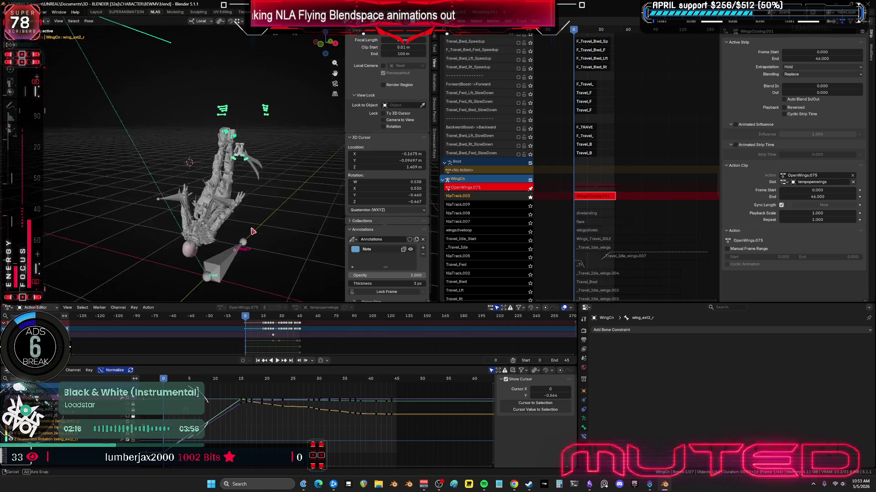
key(ctrl+space)
scroll(407, 239, up, 4)
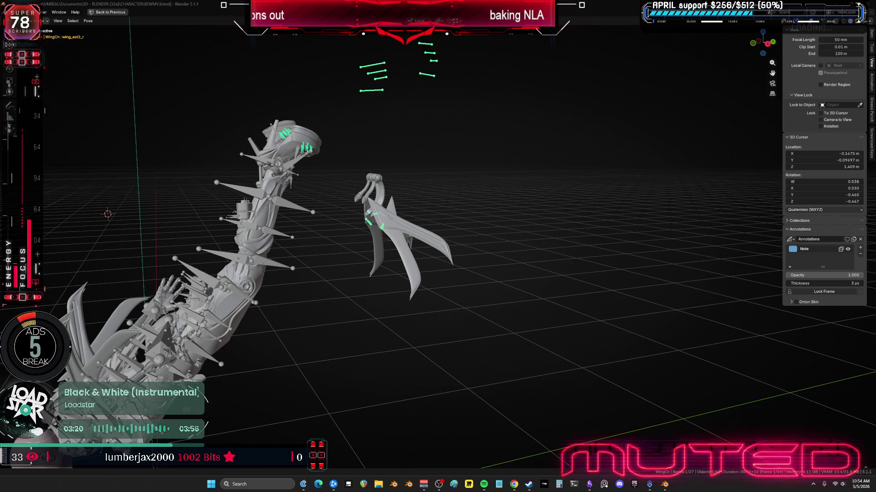
key(alt+Tab)
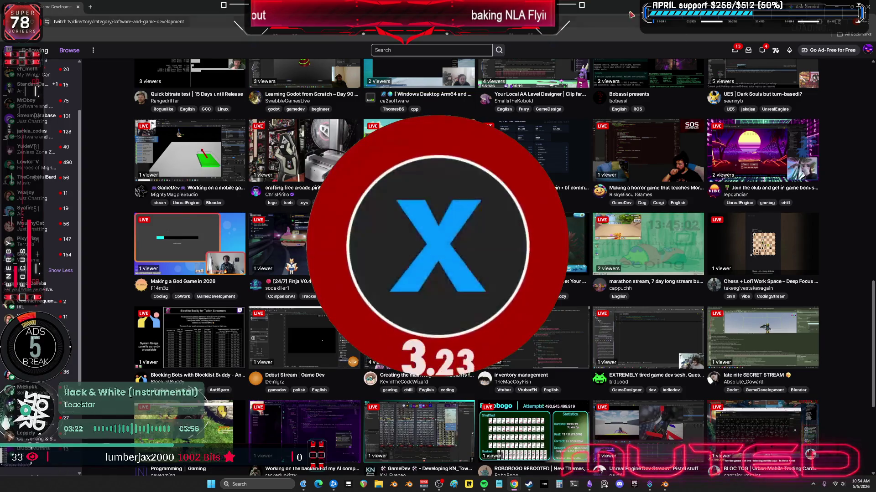
key(alt+Tab)
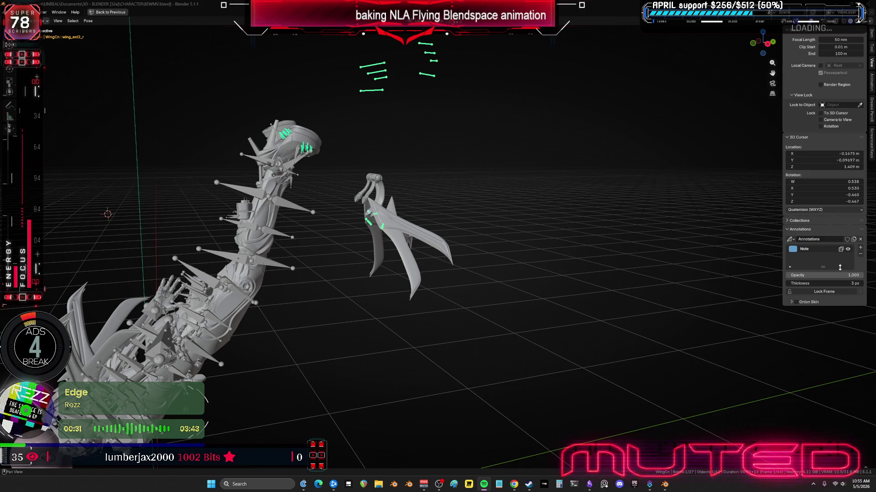
- Orbit to a front view of the whole character and hide the rig overlays
mouse_move(373, 288)
middle_down()
mouse_move(471, 286)
mouse_move(552, 299)
middle_up()
mouse_move(291, 285)
middle_down()
mouse_move(449, 267)
mouse_move(620, 264)
middle_up()
key(shift+alt+z)
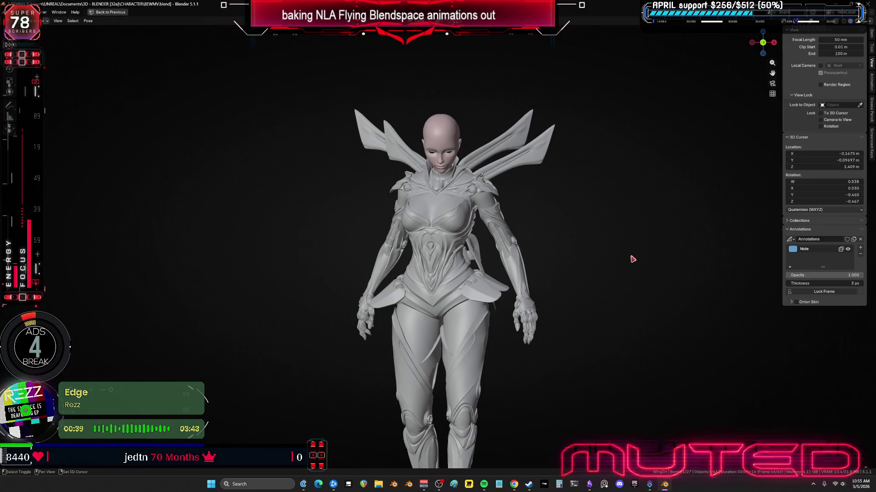
alt+middle_drag(538, 264, 539, 266)
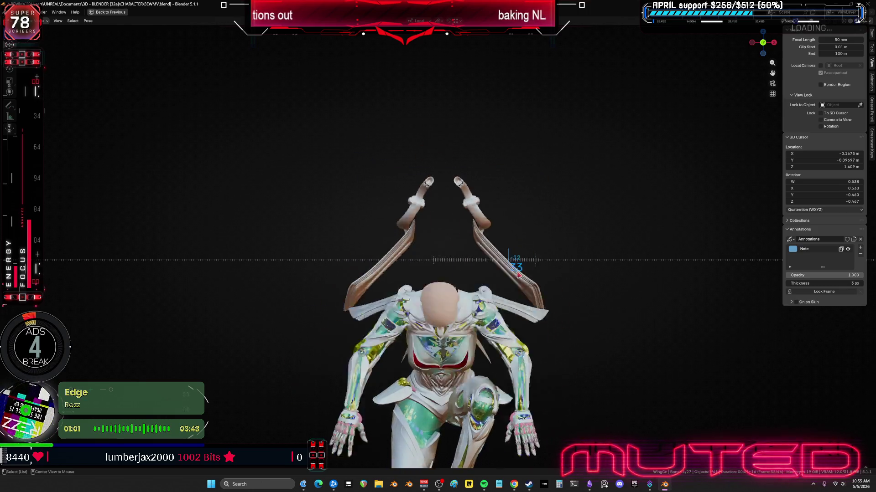
- Scrub from frame 36 to 23, isolate the wings in Local View, and maximize their rotation curves
middle_drag(516, 269, 774, 279)
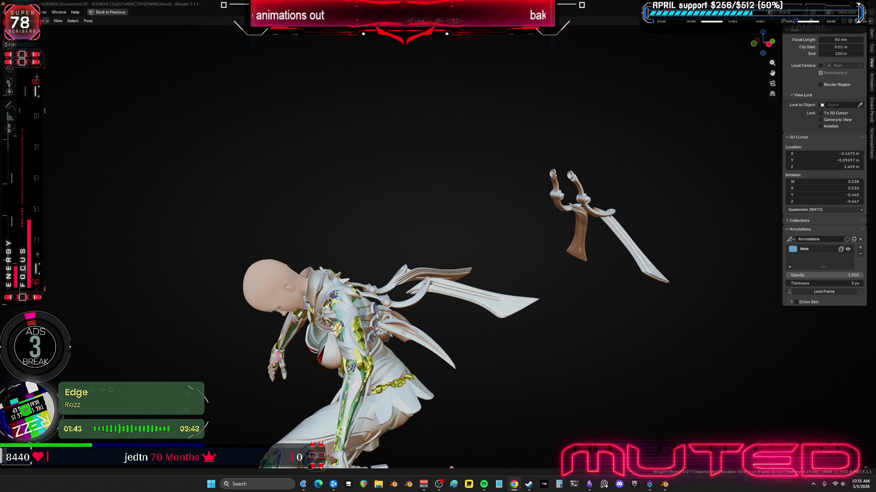
mouse_move(524, 313)
alt+mouse_down()
mouse_move(470, 296)
mouse_move(534, 305)
mouse_move(347, 306)
mouse_move(447, 301)
mouse_move(454, 310)
mouse_move(459, 301)
mouse_move(447, 302)
mouse_move(459, 294)
alt+mouse_up()
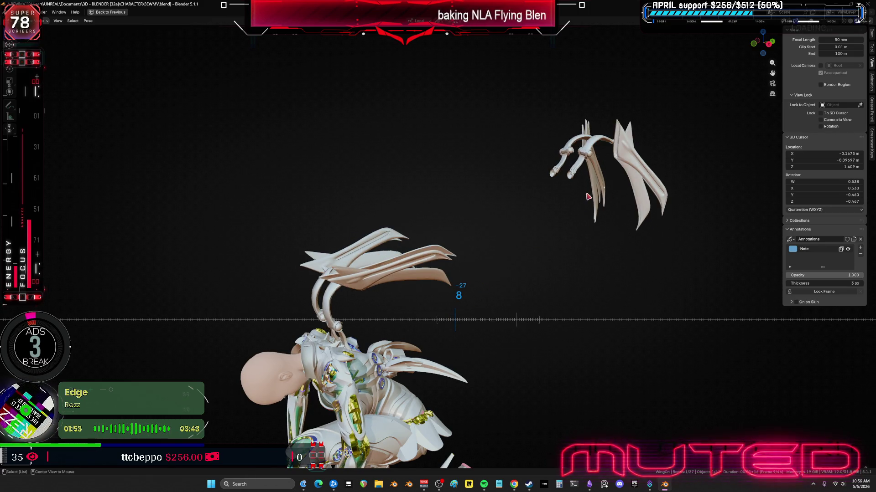
key(KP_Divide)
middle_drag(408, 235, 401, 235)
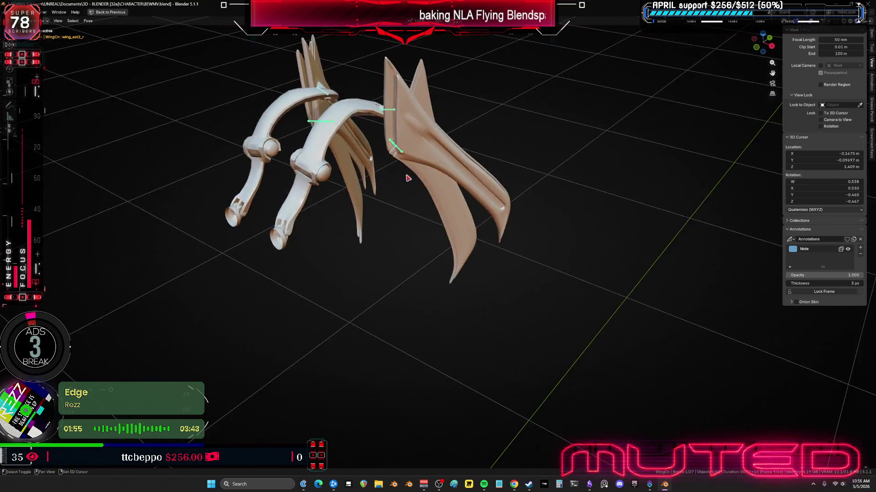
scroll(400, 235, up, 3)
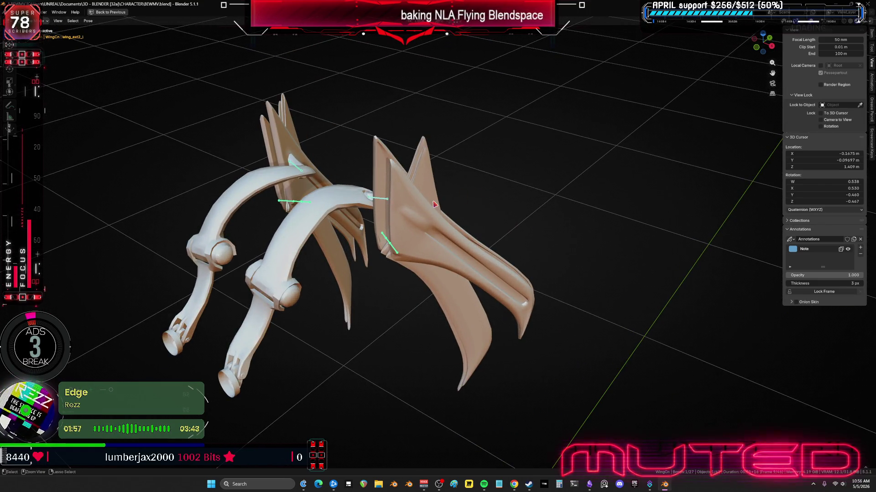
key(ctrl+space)
key(ctrl+space)
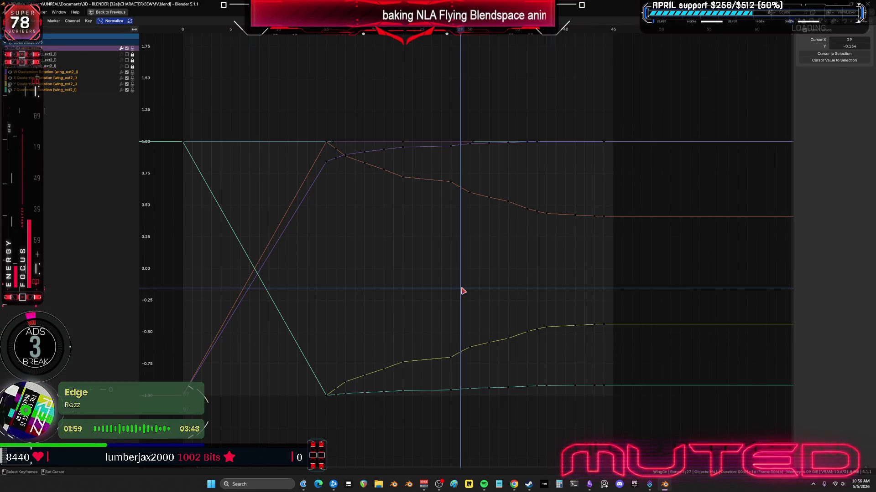
- Widen the 3D view beside the NLA tracks, hide the sidebar, and scrub to frame 15
key(ctrl+space)
scroll(252, 186, up, 2)
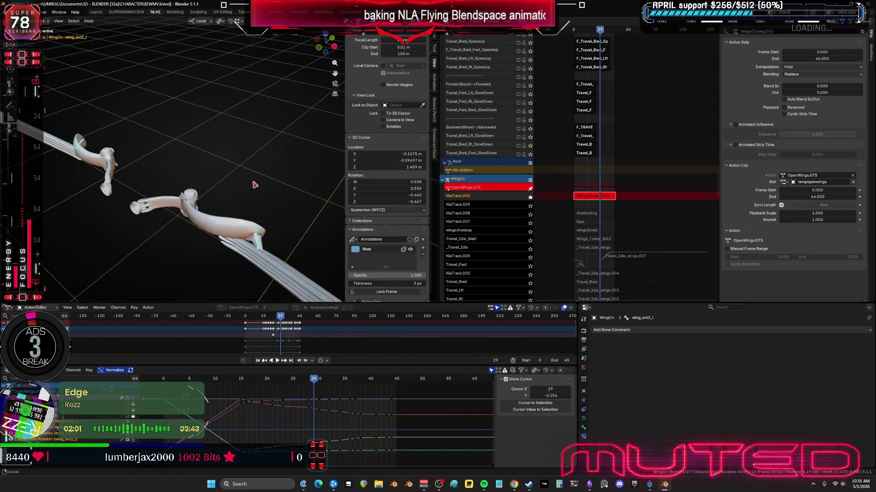
drag(438, 211, 577, 211)
key(n)
mouse_move(310, 381)
mouse_down()
mouse_move(244, 381)
mouse_move(383, 384)
mouse_up()
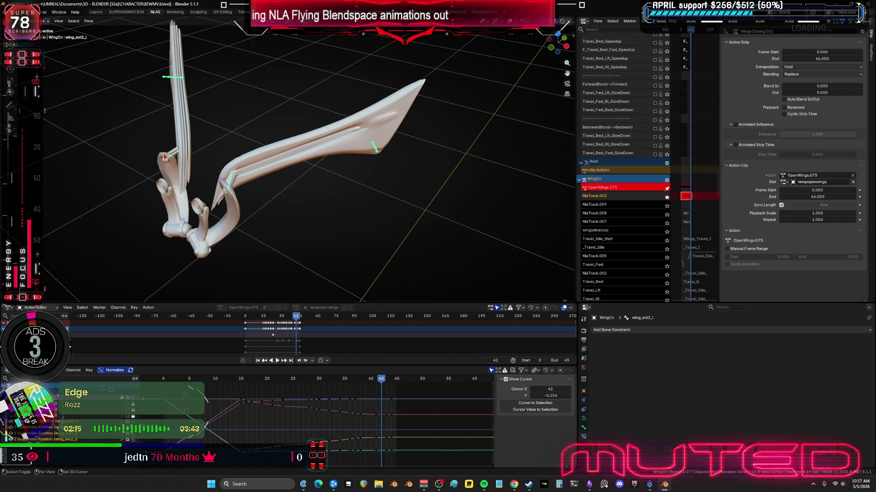
key(ctrl+space)
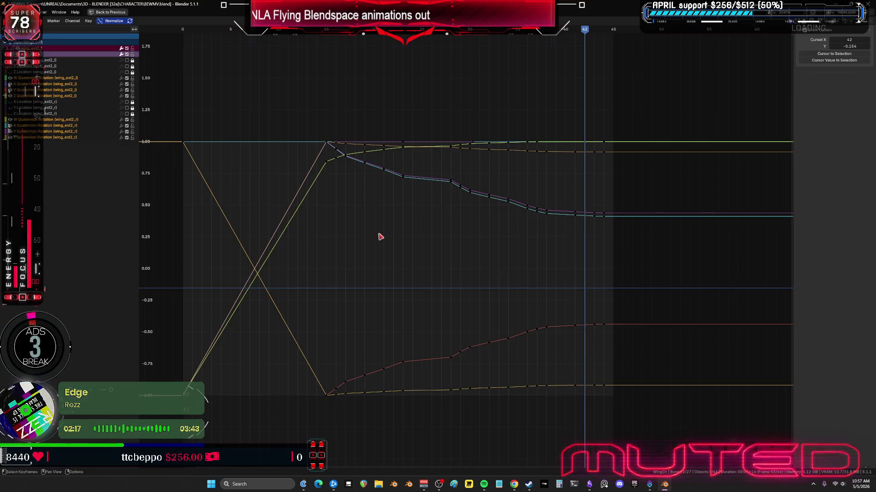
- Box-select the keyframes on the wing_ext2 bone curves
drag(330, 121, 397, 407)
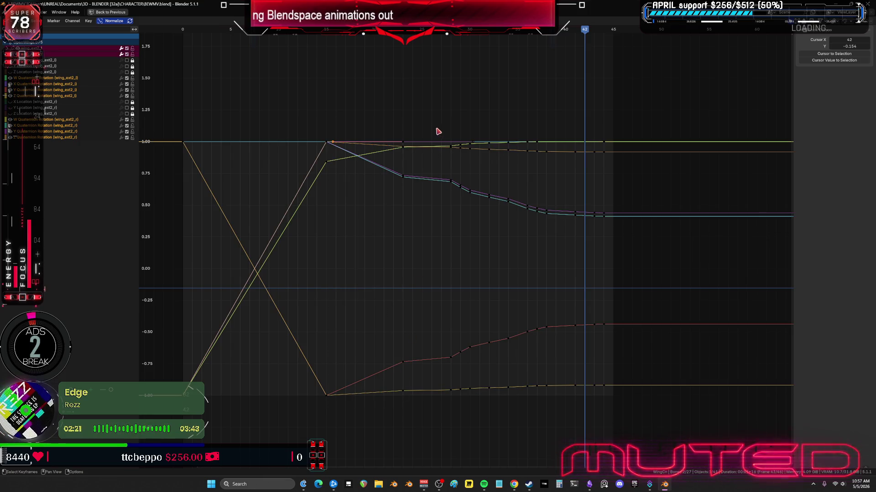
click(458, 129)
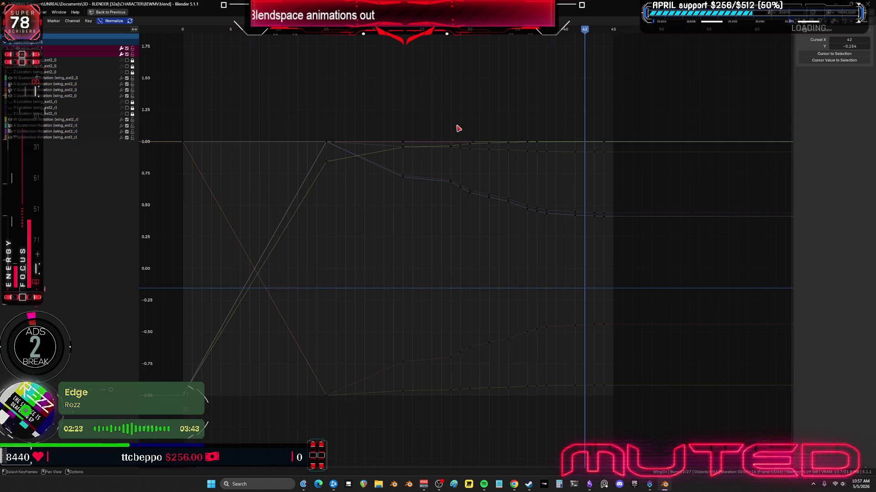
drag(457, 126, 542, 424)
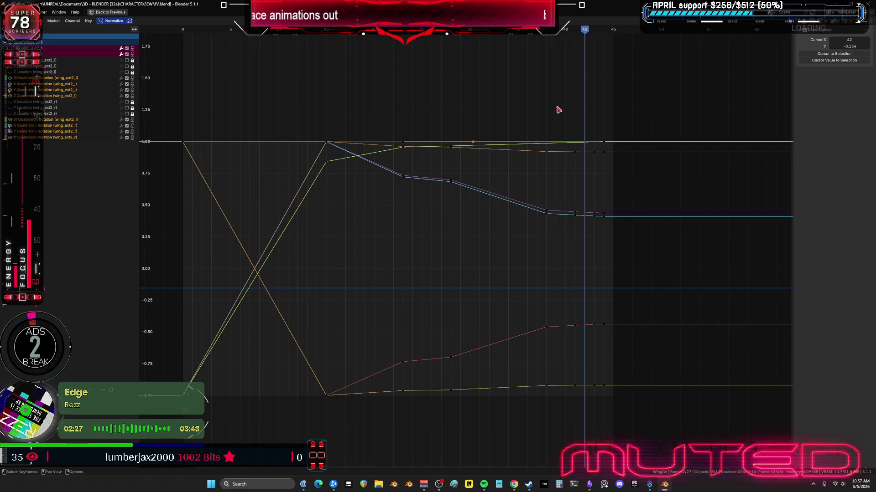
mouse_move(556, 107)
mouse_down()
mouse_move(584, 423)
mouse_move(611, 426)
mouse_up()
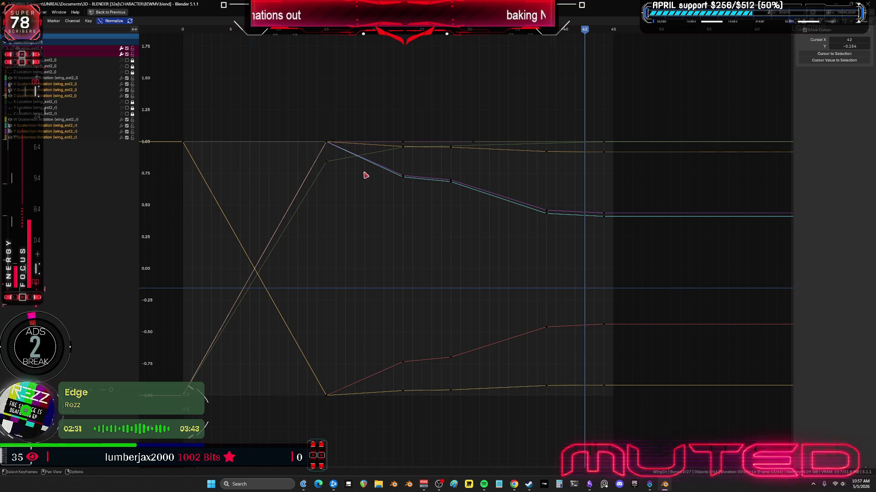
drag(680, 435, 316, 108)
drag(398, 168, 404, 180)
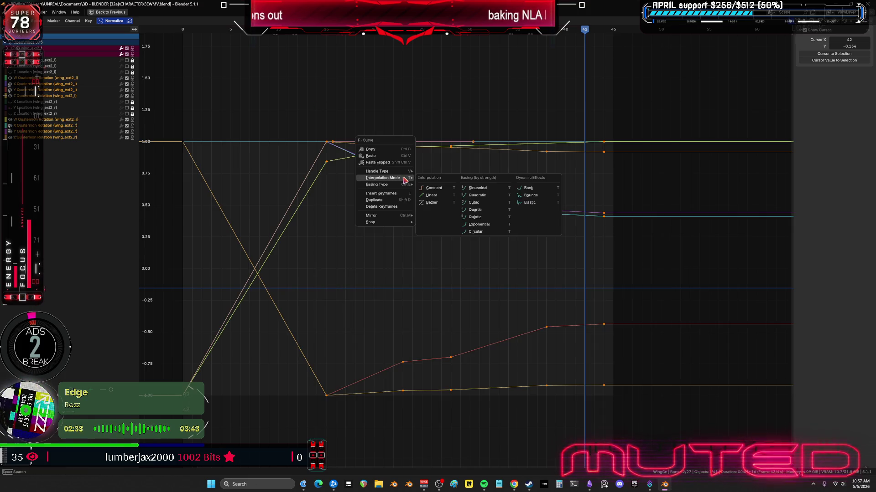
- Apply quadratic easing to the selected keys and play the animation in the full layout
key(Return)
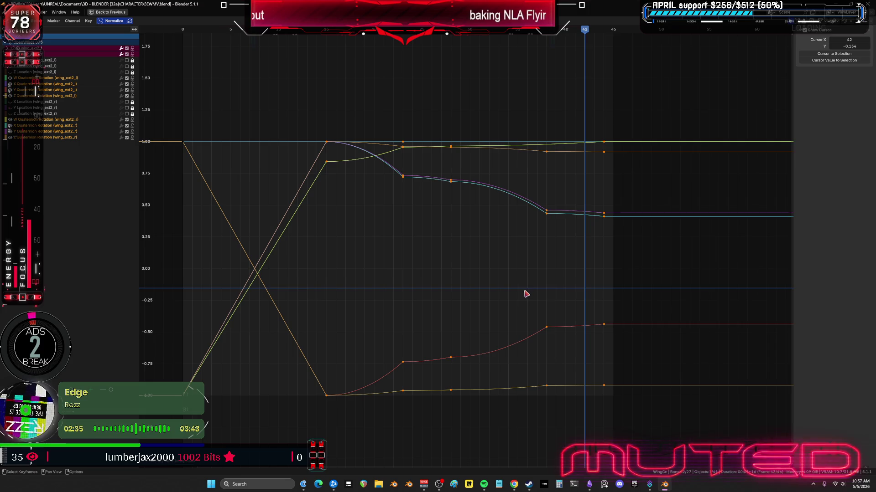
key(ctrl+space)
key(space)
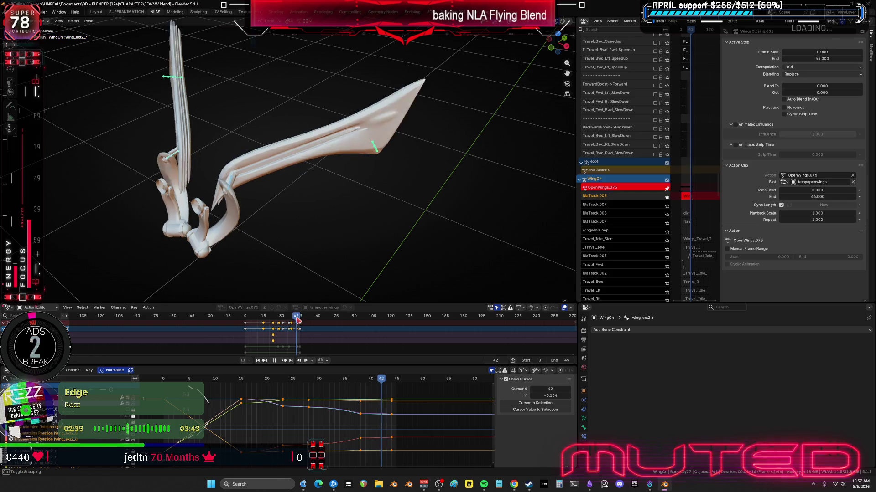
- Play the eased wing animation from about frame 26 while orbiting toward the character's front
mouse_move(289, 322)
mouse_down()
mouse_move(245, 319)
mouse_move(314, 310)
mouse_up()
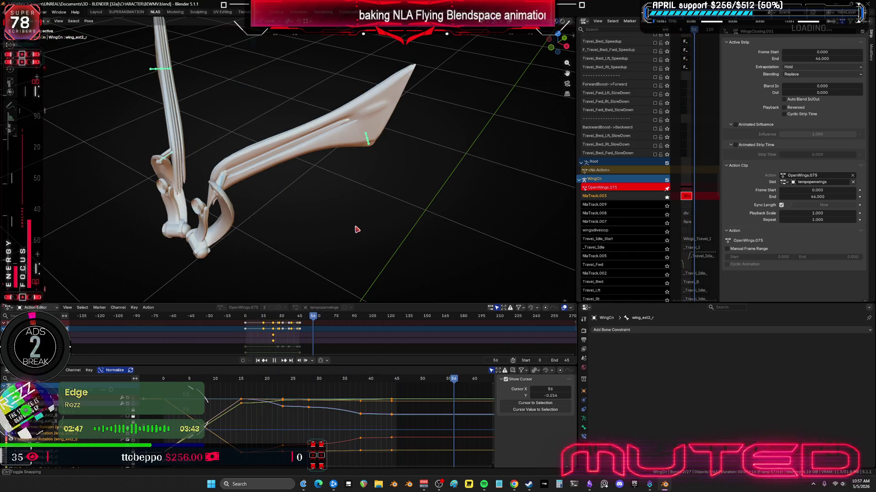
key(ctrl+KP_3)
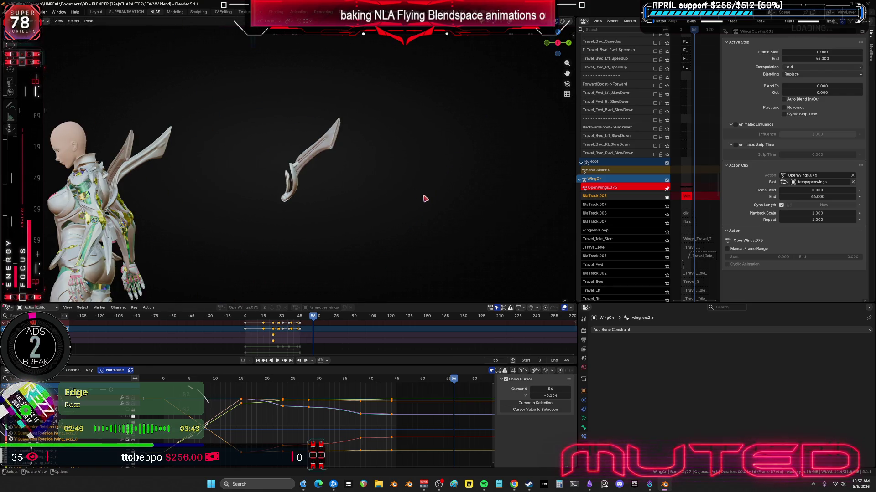
click(278, 361)
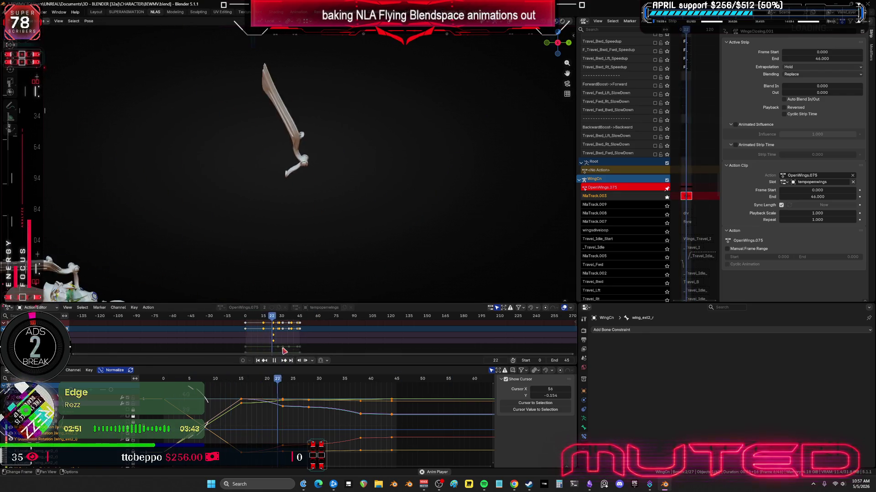
mouse_move(392, 228)
middle_down()
mouse_move(409, 212)
mouse_move(356, 216)
middle_up()
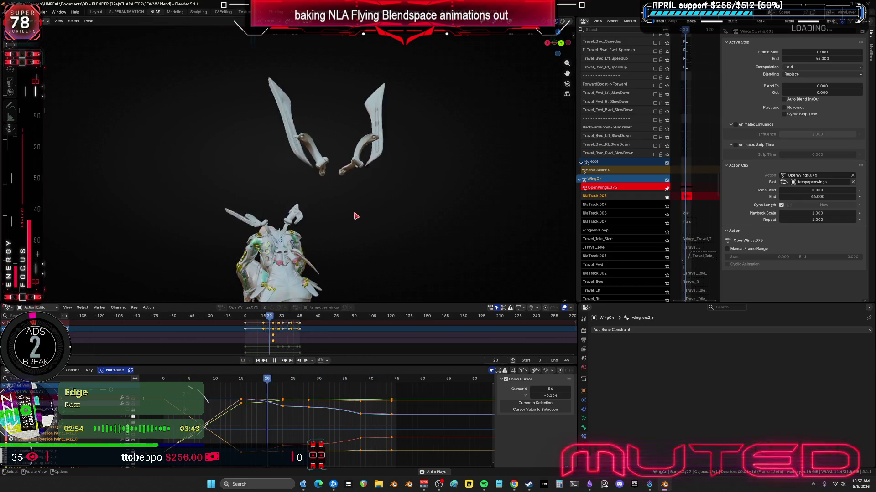
click(275, 362)
mouse_move(309, 250)
middle_down()
mouse_move(372, 239)
mouse_move(268, 253)
mouse_move(288, 252)
middle_up()
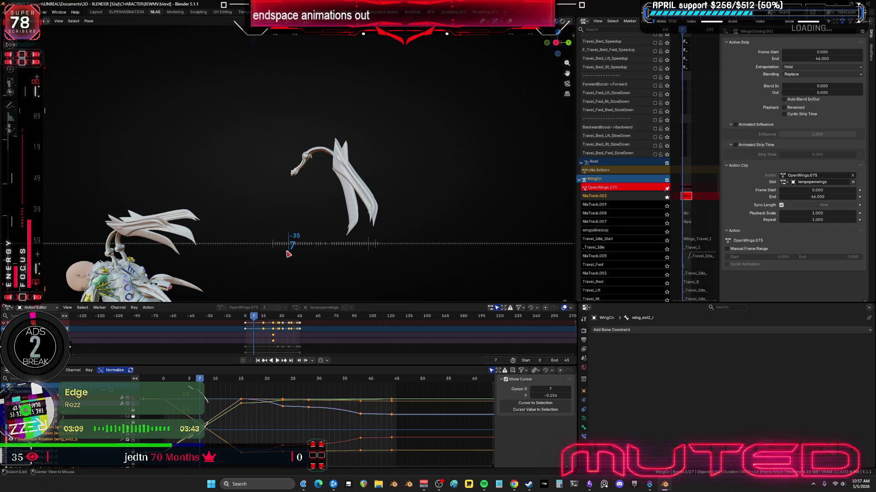
- Inspect a wing bone's Limit Rotation, replay from the start, and maximize the 3D view
mouse_move(332, 210)
middle_down()
mouse_move(343, 213)
mouse_move(349, 92)
mouse_move(316, 82)
middle_up()
click(349, 89)
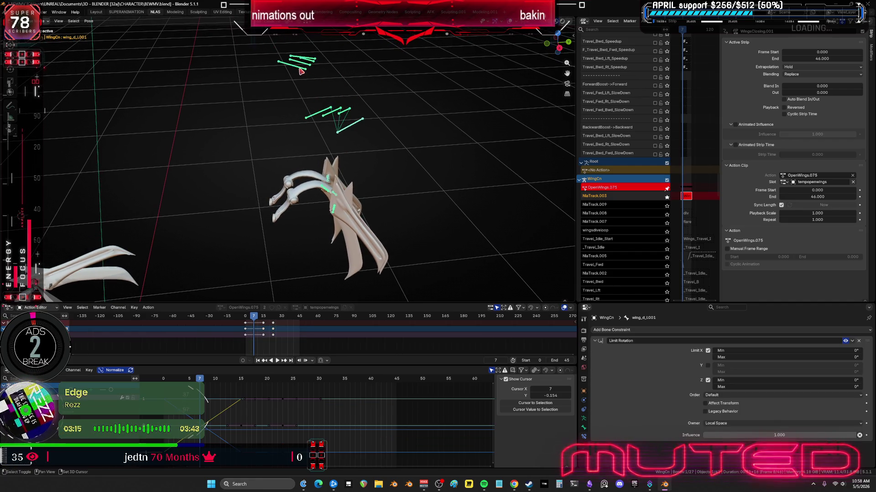
middle_drag(305, 238, 338, 196)
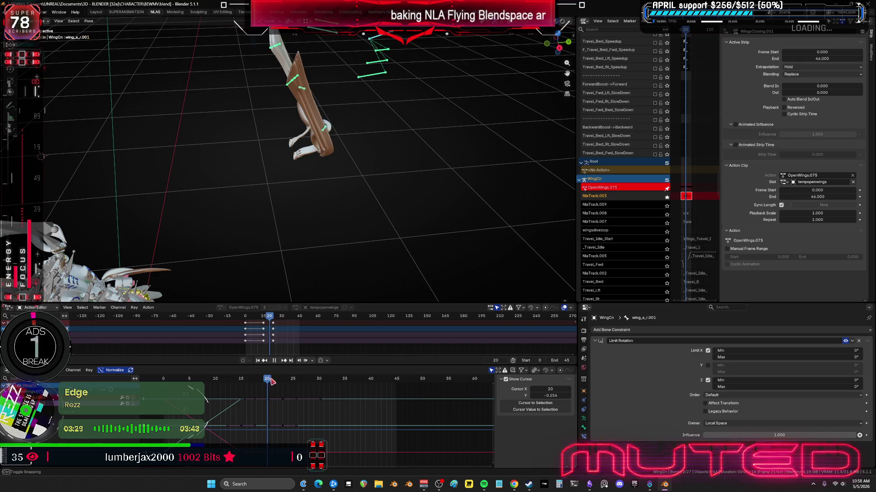
mouse_move(314, 384)
mouse_down()
mouse_move(357, 387)
mouse_move(332, 394)
mouse_move(353, 393)
mouse_move(347, 410)
mouse_up()
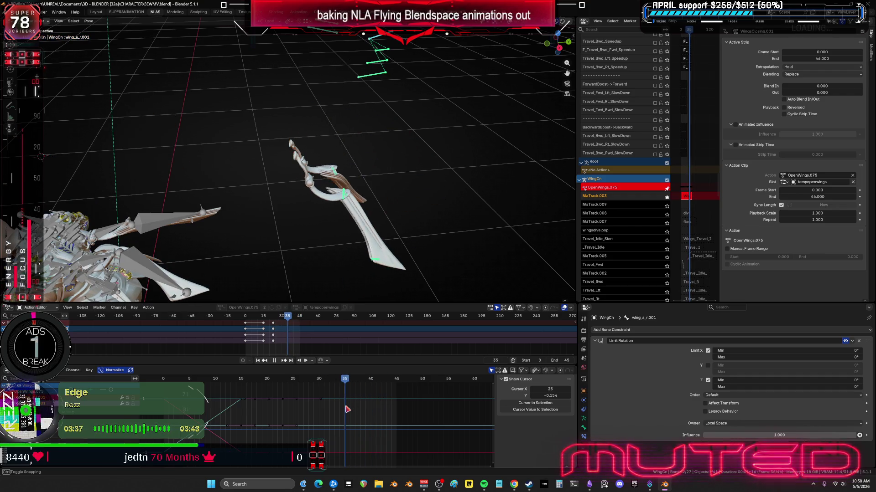
mouse_move(350, 216)
middle_down()
mouse_move(352, 178)
mouse_move(375, 142)
mouse_move(345, 145)
mouse_move(360, 197)
middle_up()
key(space)
mouse_move(290, 318)
mouse_down()
mouse_move(241, 323)
mouse_move(316, 357)
mouse_move(233, 352)
mouse_move(250, 351)
mouse_move(305, 362)
mouse_move(219, 364)
mouse_up()
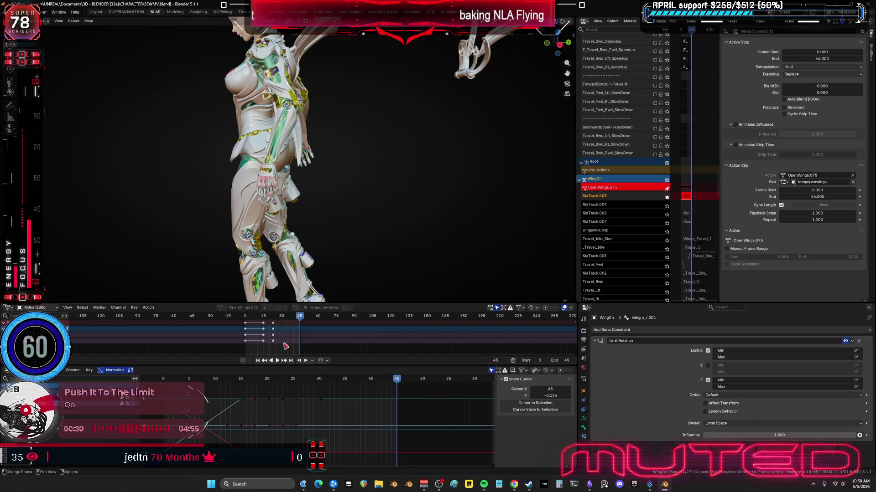
key(ctrl+alt+space)
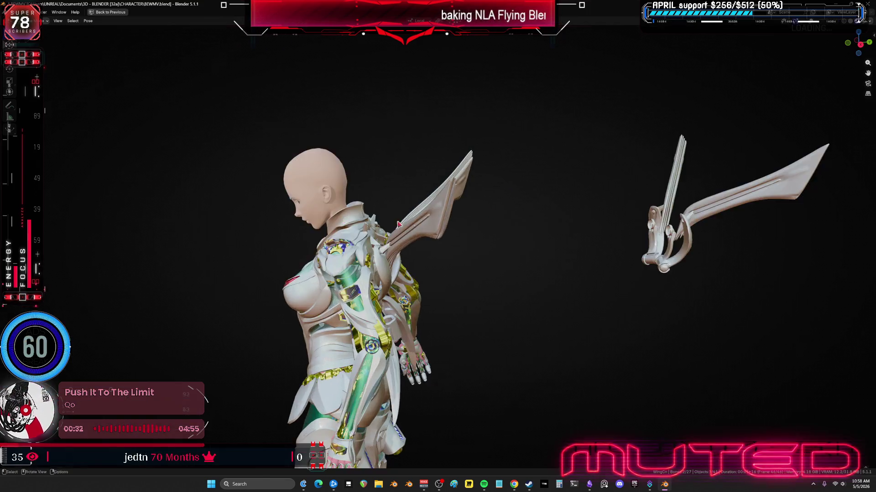
- Step from frame 5 forward about 30 frames while orbiting, then turn overlays back on
alt+scroll(371, 257, up, 17)
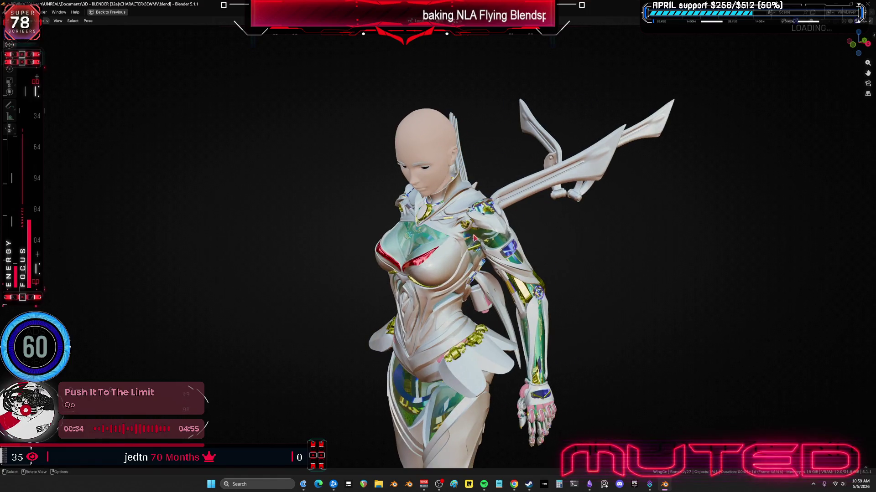
alt+drag(428, 258, 376, 267)
mouse_move(552, 358)
middle_down()
mouse_move(529, 285)
mouse_move(492, 251)
mouse_move(475, 245)
mouse_move(451, 254)
mouse_move(471, 249)
mouse_move(453, 256)
mouse_move(458, 269)
mouse_move(473, 273)
mouse_move(480, 259)
mouse_move(575, 292)
mouse_move(405, 295)
middle_up()
mouse_move(469, 292)
middle_down()
mouse_move(549, 306)
mouse_move(561, 299)
mouse_move(504, 308)
mouse_move(556, 302)
mouse_move(518, 299)
mouse_move(533, 314)
mouse_move(554, 310)
mouse_move(518, 314)
mouse_move(745, 287)
mouse_move(860, 288)
mouse_move(122, 299)
mouse_move(249, 289)
mouse_move(639, 314)
mouse_move(784, 299)
mouse_move(18, 299)
mouse_move(91, 300)
mouse_move(176, 279)
mouse_move(383, 264)
mouse_move(516, 280)
mouse_move(676, 280)
mouse_move(68, 301)
mouse_move(248, 308)
mouse_move(715, 297)
mouse_move(270, 287)
mouse_move(786, 283)
mouse_move(414, 277)
mouse_move(494, 273)
mouse_move(821, 292)
mouse_move(122, 299)
mouse_move(830, 292)
mouse_move(74, 303)
mouse_move(328, 293)
mouse_move(406, 278)
mouse_move(528, 308)
mouse_move(766, 338)
mouse_move(748, 288)
mouse_move(820, 281)
mouse_move(30, 299)
mouse_move(596, 309)
mouse_move(570, 322)
middle_up()
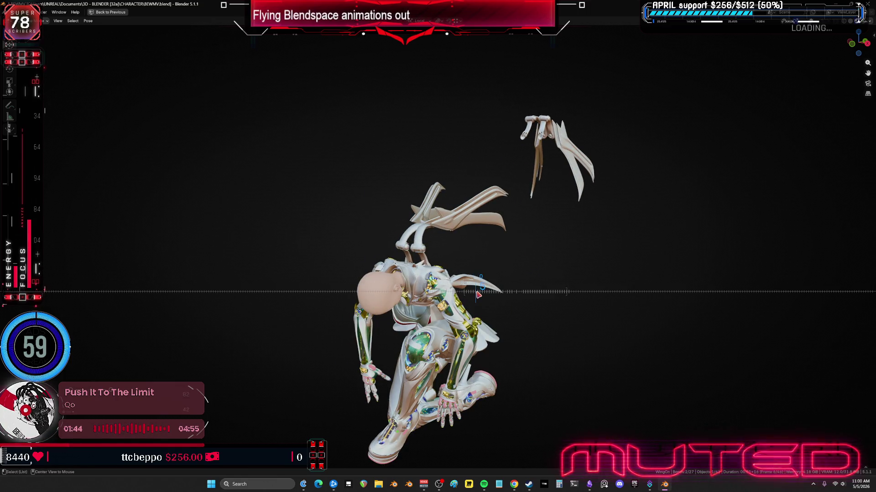
alt+scroll(480, 295, down, 1)
alt+scroll(479, 295, down, 3)
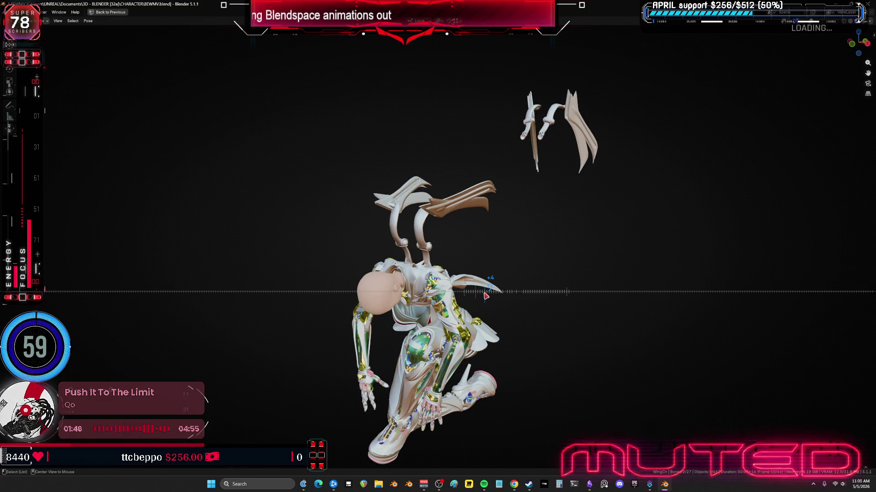
alt+scroll(487, 297, up, 6)
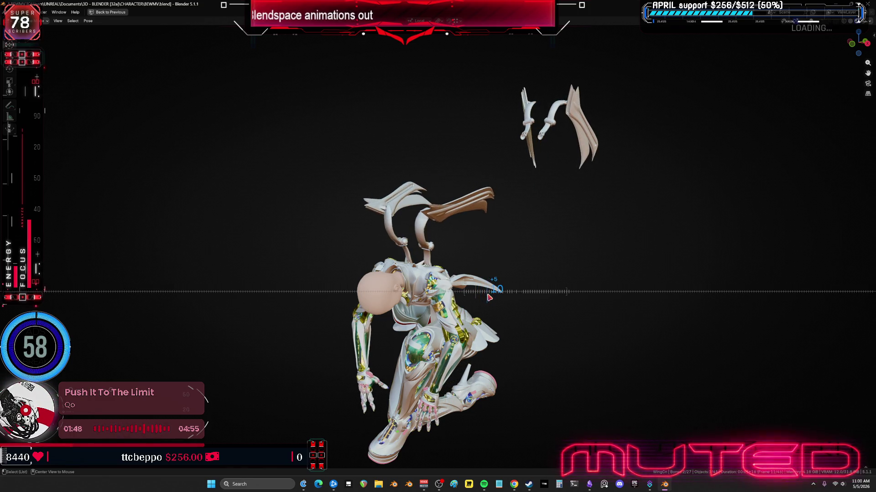
alt+scroll(471, 299, down, 6)
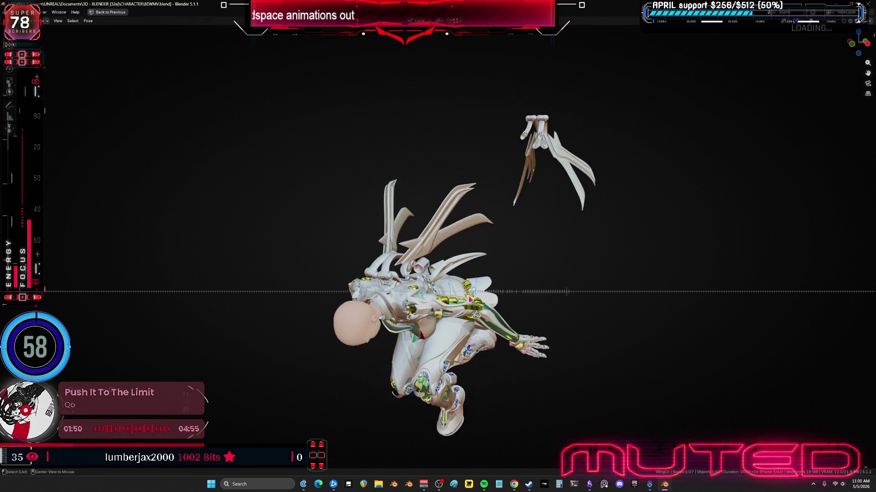
key(shift+alt+z)
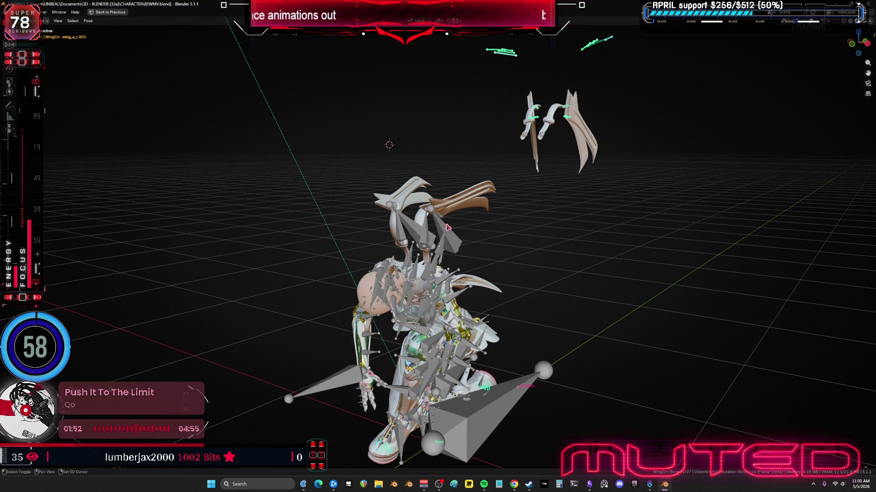
- Box-select the detached wings' bones and select all their keys in a maximized graph editor
shift+middle_drag(519, 159, 458, 220)
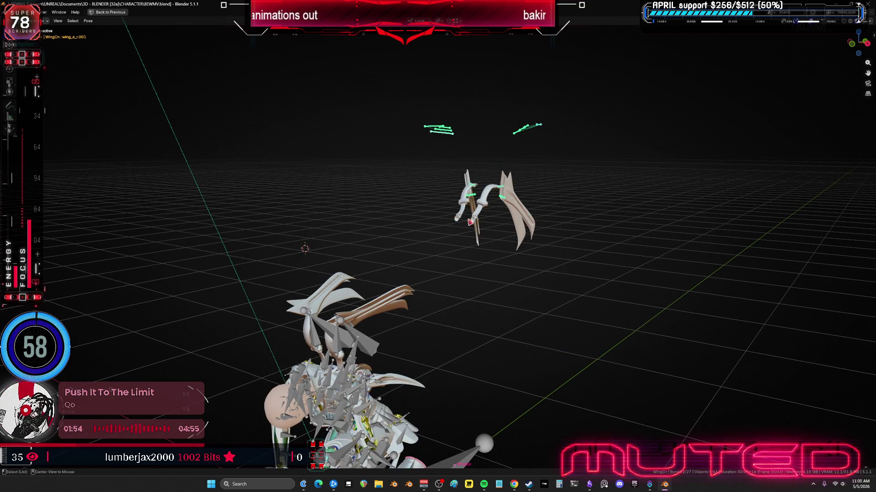
mouse_move(638, 278)
mouse_down()
mouse_move(565, 239)
mouse_move(369, 85)
mouse_up()
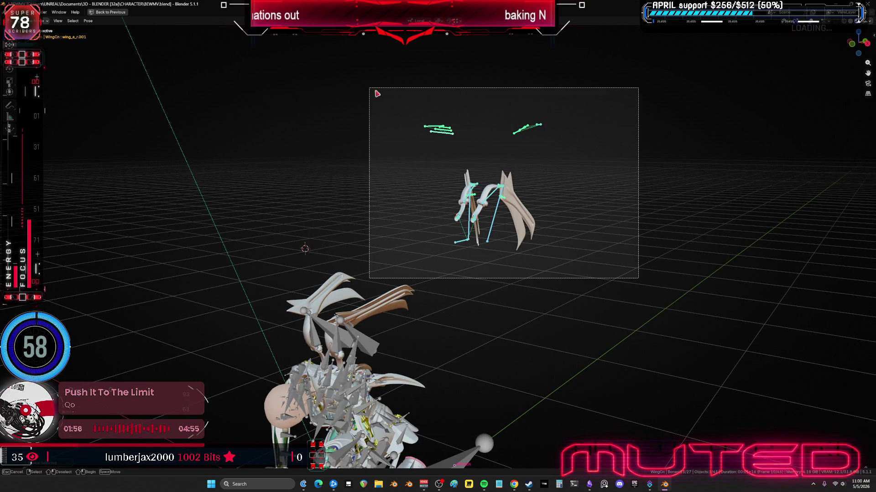
key(ctrl+alt+space)
key(ctrl+space)
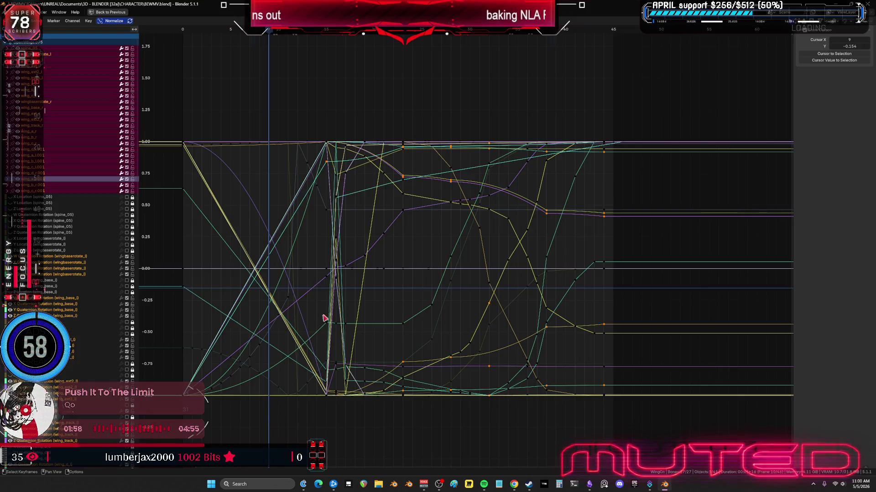
key(a)
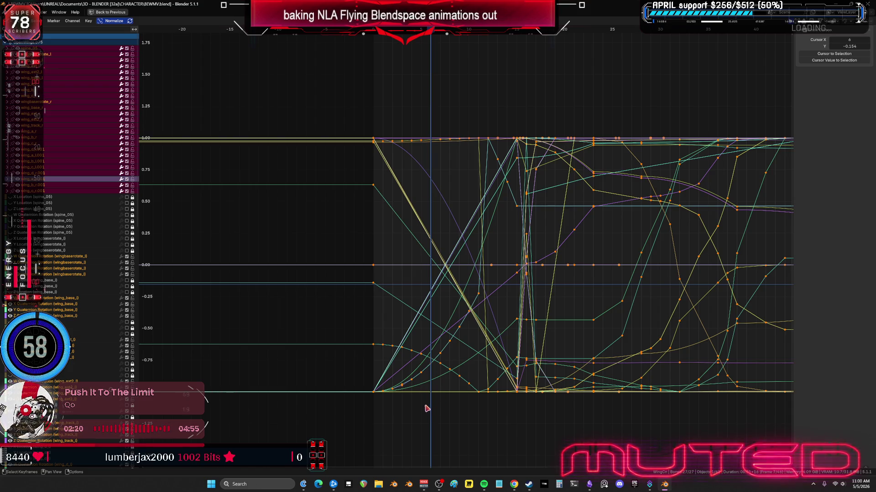
- Select wing curve keyframes, then check the pose at frame 3 in the full layout
drag(427, 407, 416, 354)
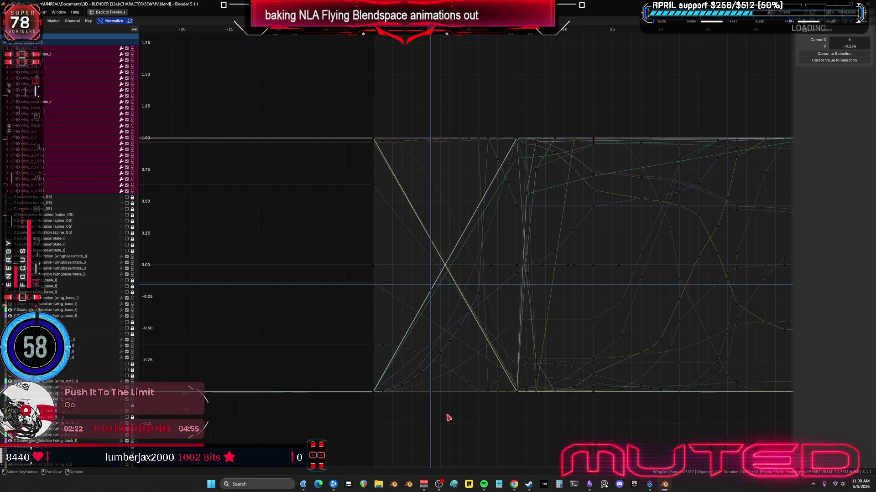
drag(447, 414, 406, 99)
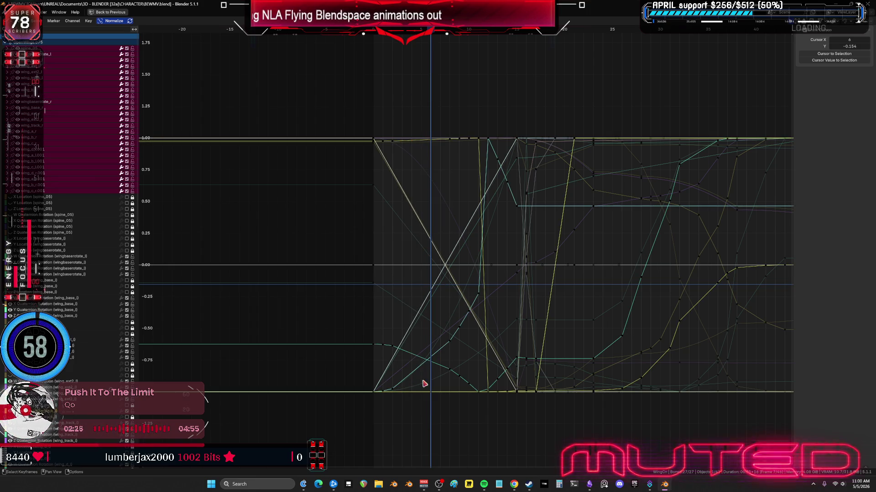
drag(424, 409, 383, 94)
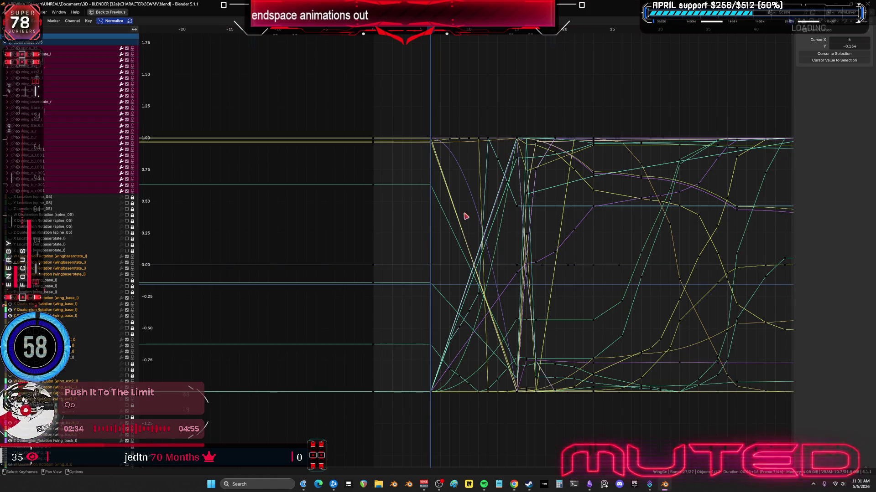
key(ctrl+space)
middle_drag(389, 213, 324, 213)
mouse_move(318, 213)
mouse_down()
mouse_move(351, 213)
mouse_move(322, 211)
mouse_move(340, 207)
mouse_move(342, 216)
mouse_move(356, 216)
mouse_up()
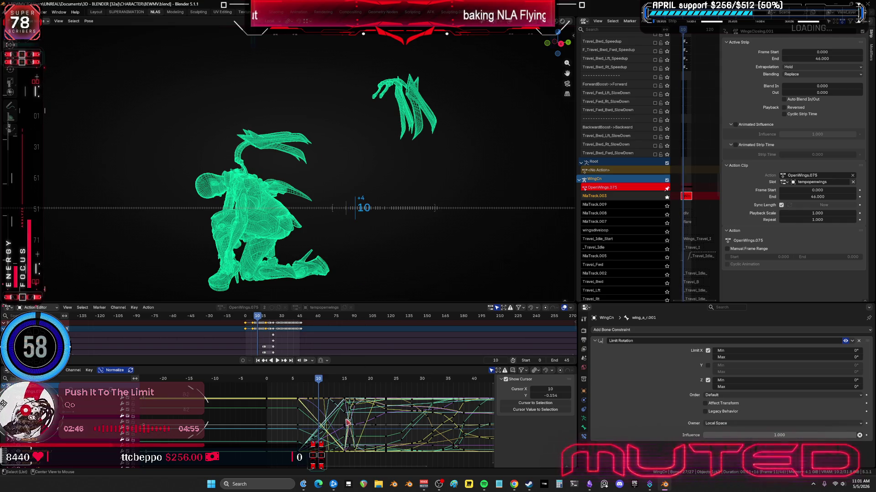
- Zoom the graph to frames 2–24 and move the frame-6 keys to frame 10
key(ctrl+space)
mouse_move(489, 164)
ctrl+middle_down()
mouse_move(428, 133)
mouse_move(447, 197)
mouse_move(465, 210)
mouse_move(426, 150)
ctrl+middle_up()
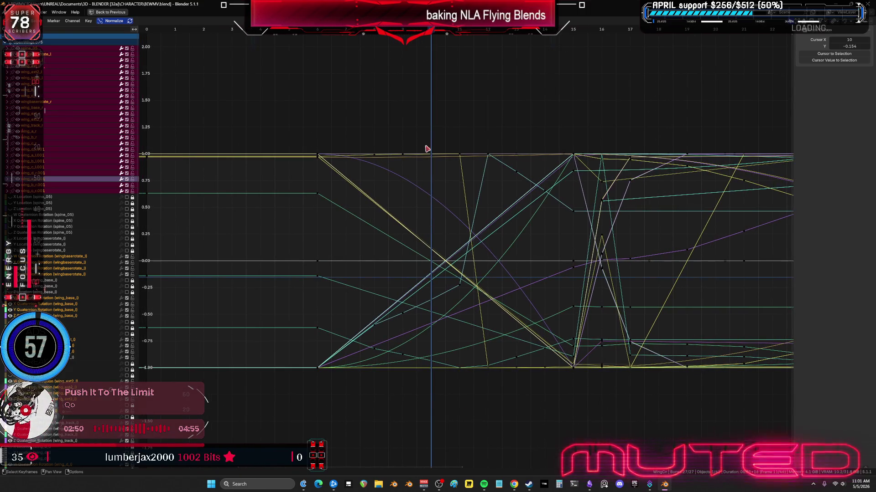
drag(331, 135, 434, 401)
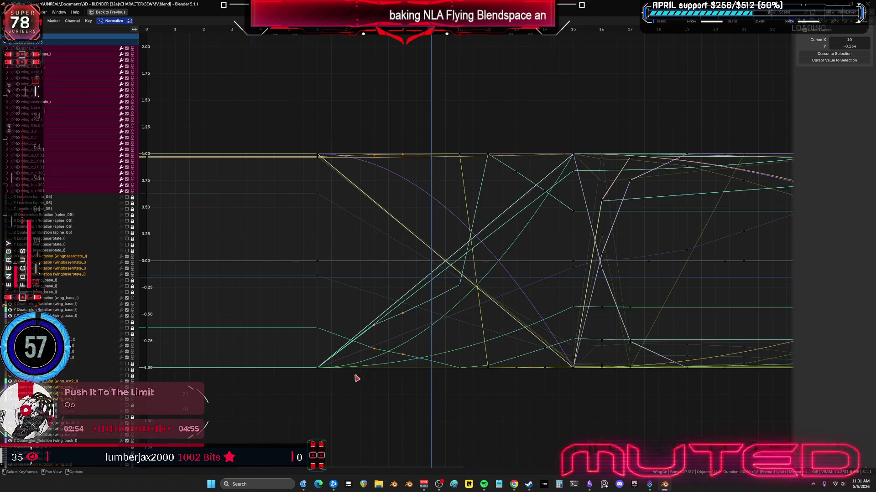
drag(343, 406, 303, 131)
key(g)
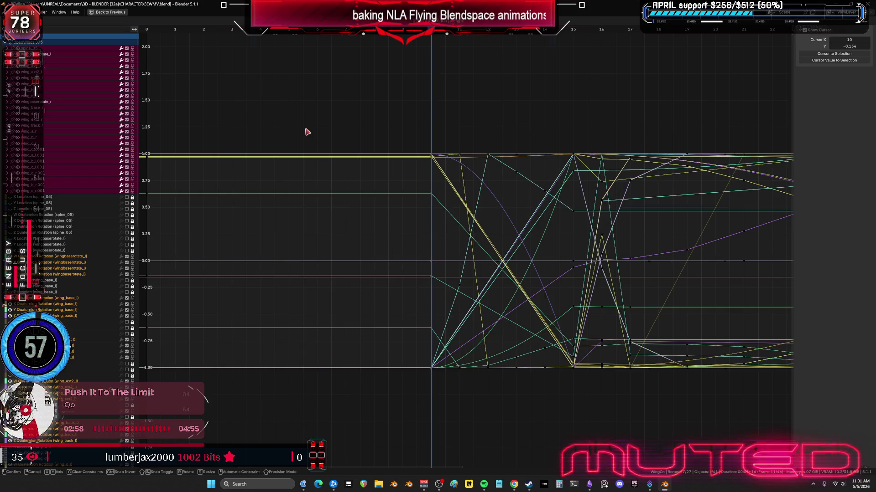
key(ctrl+space)
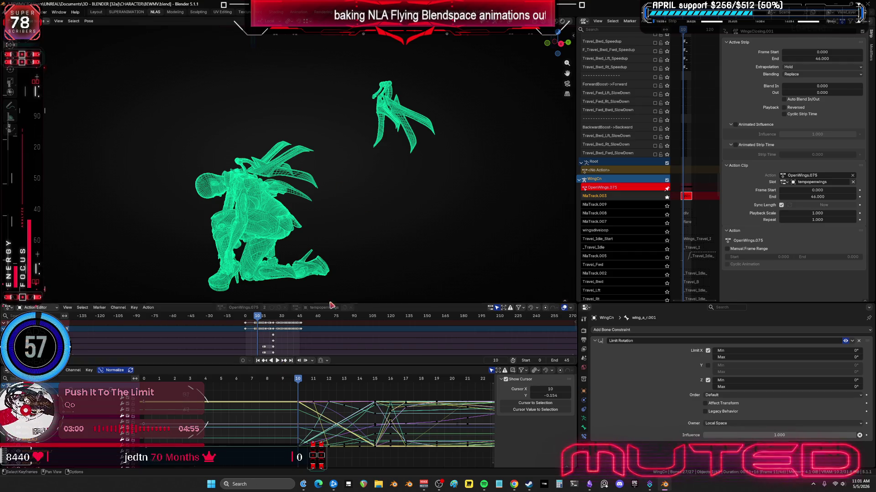
- Play the retimed animation in a maximized, Solid-shaded 3D view with overlays hidden
alt+scroll(348, 197, up, 7)
alt+scroll(356, 206, down, 10)
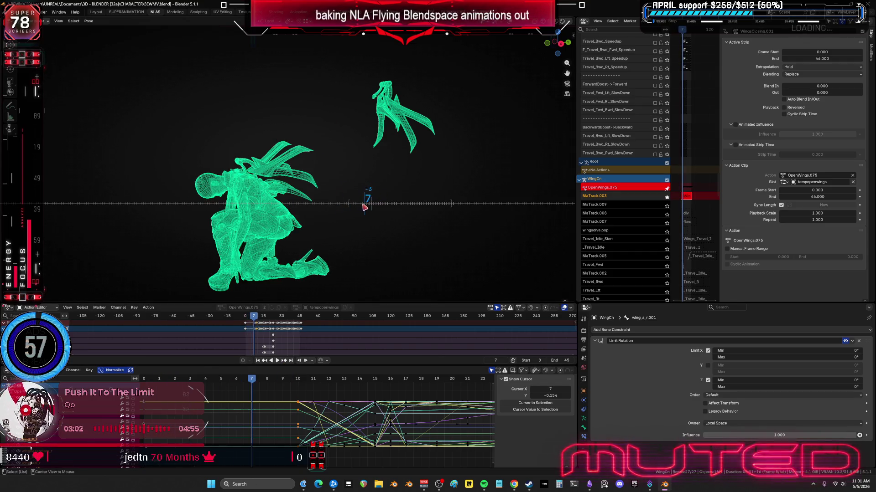
alt+scroll(381, 209, down, 20)
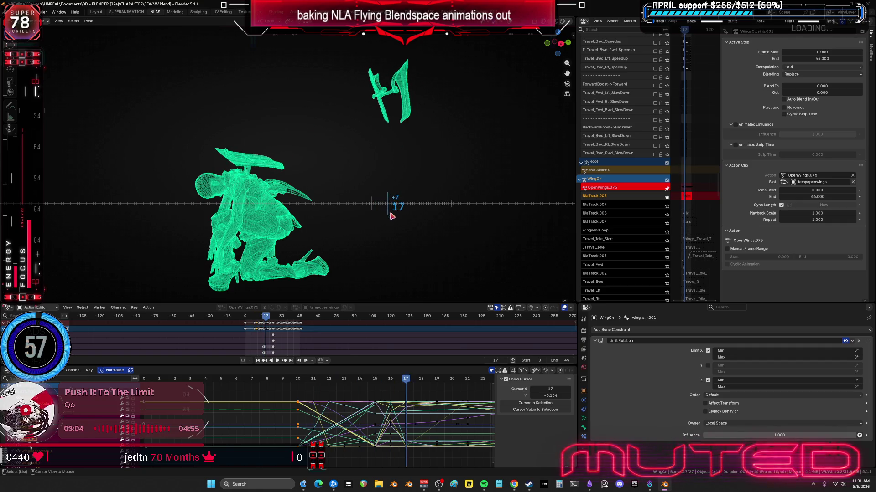
alt+scroll(448, 224, down, 3)
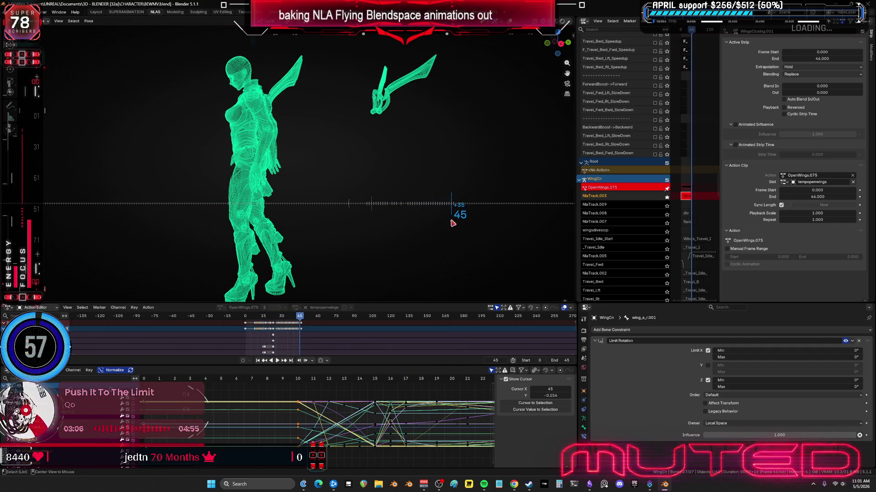
alt+scroll(412, 224, up, 20)
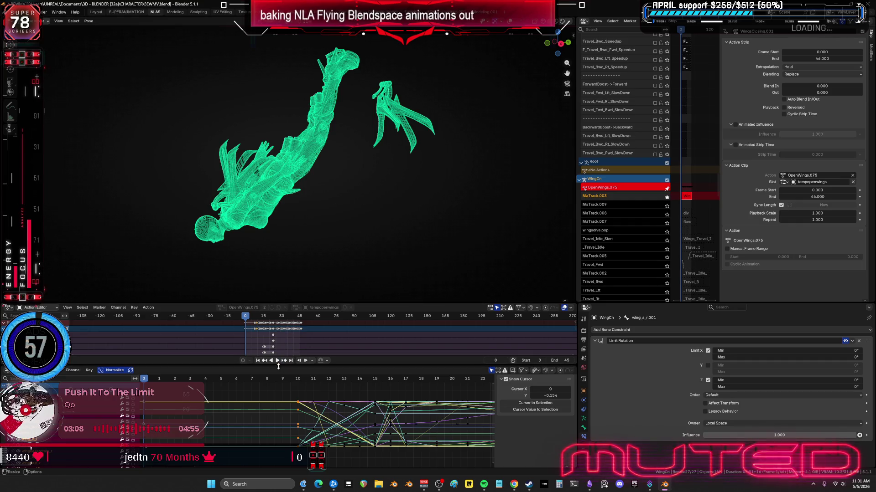
key(space)
key(ctrl+space)
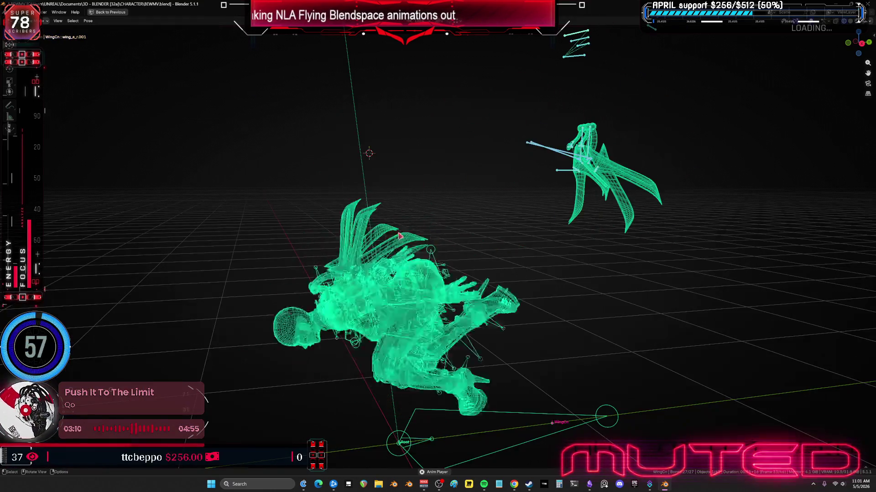
key(shift+z)
key(shift+alt+z)
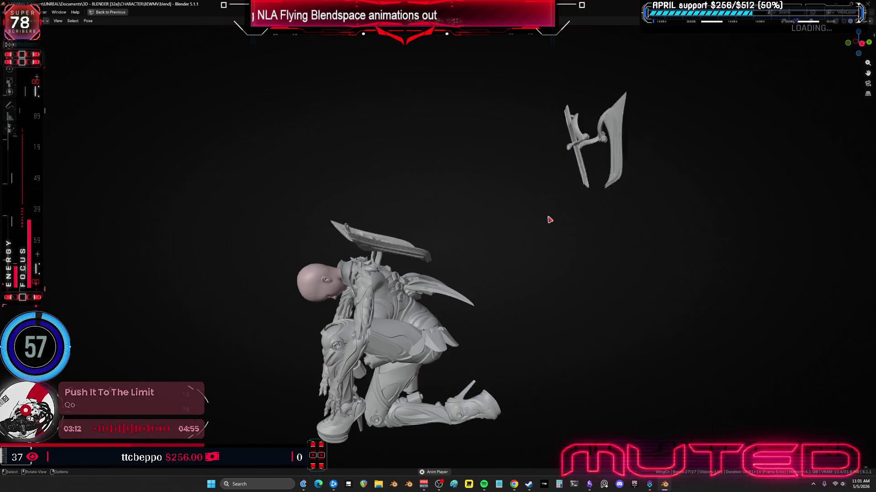
- Orbit around the animating character to watch the wings from the front and other angles
middle_drag(550, 220, 493, 225)
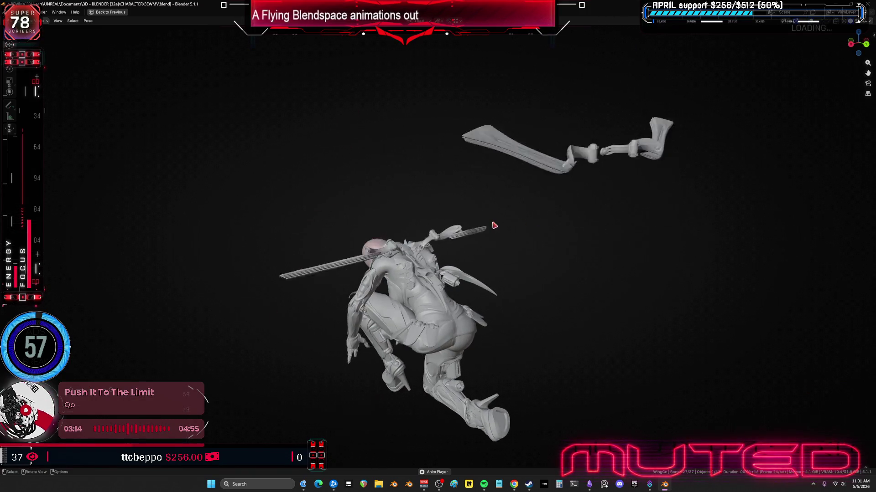
right_click(494, 225)
mouse_move(358, 170)
middle_down()
mouse_move(290, 180)
mouse_move(327, 179)
middle_up()
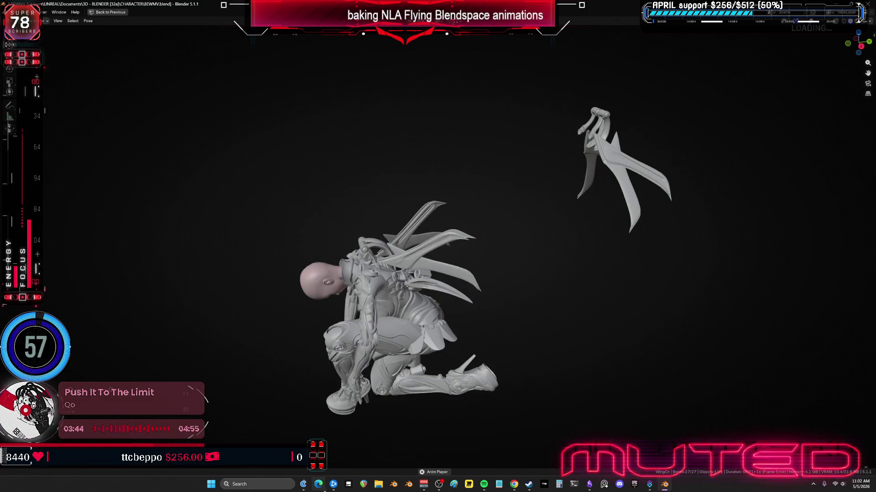
middle_drag(492, 199, 554, 197)
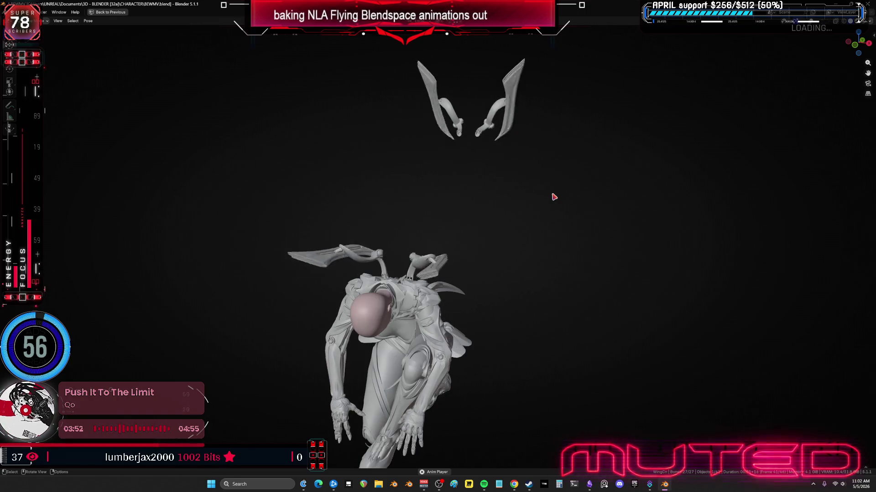
mouse_move(710, 78)
middle_down()
mouse_move(628, 88)
mouse_move(566, 217)
mouse_move(463, 205)
mouse_move(227, 203)
middle_up()
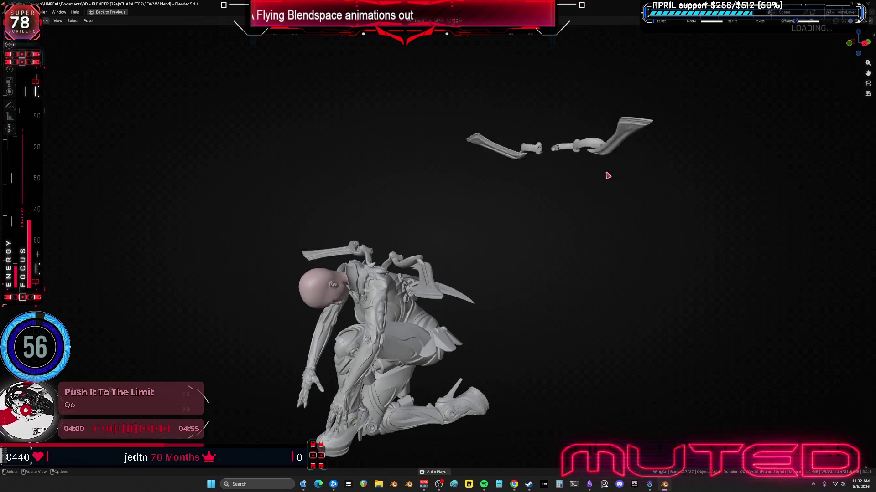
mouse_move(606, 176)
middle_down()
mouse_move(532, 194)
mouse_move(465, 267)
mouse_move(497, 272)
mouse_move(563, 252)
mouse_move(715, 254)
mouse_move(28, 264)
mouse_move(243, 269)
mouse_move(346, 255)
middle_up()
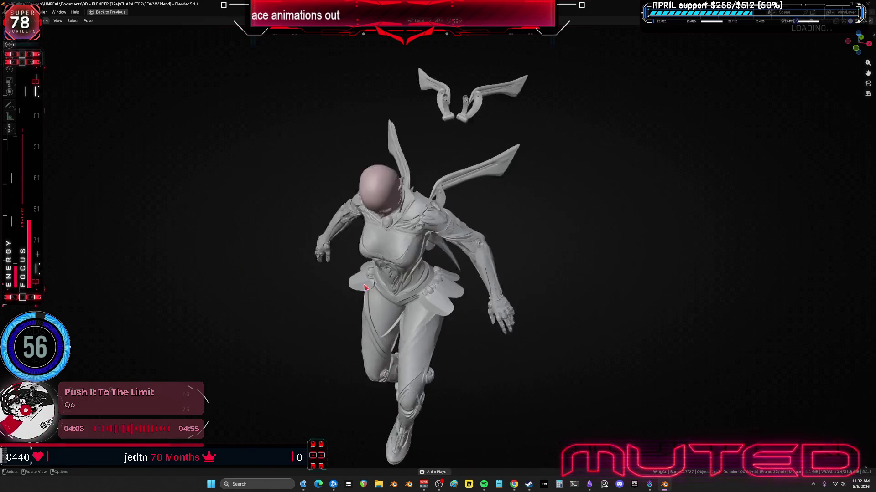
- Leave tweak mode in the maximized NLA and rename WingsClosing.001 to divelanding.001
key(ctrl+space)
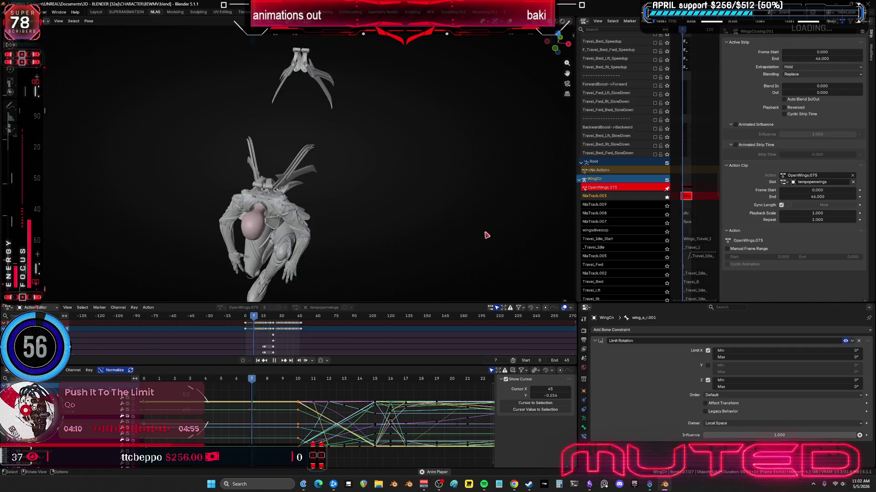
key(ctrl+space)
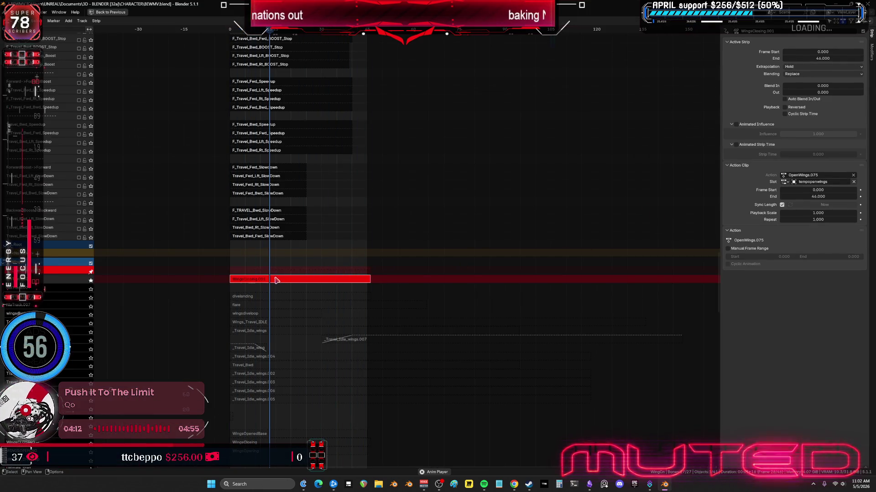
key(Tab)
key(F2)
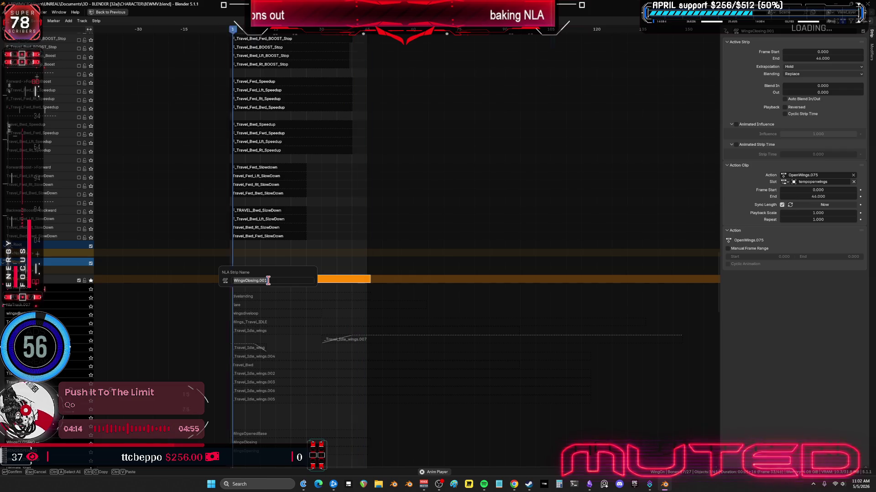
text(divelanding)
key(Return)
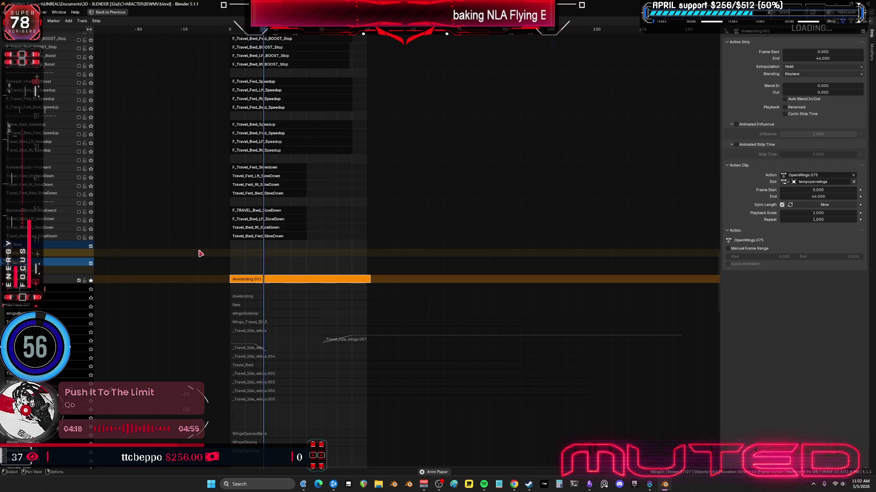
ctrl+scroll(200, 252, left, 2)
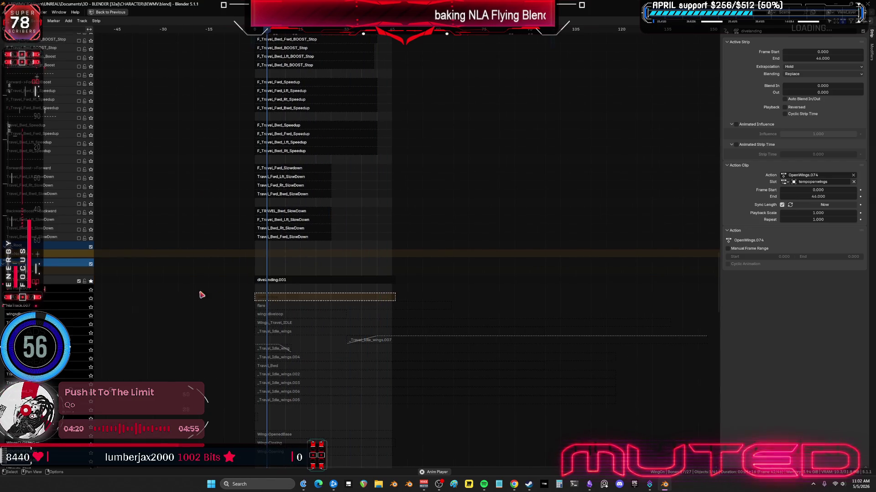
- Delete the two empty NLA tracks above the flare strip
click(87, 285)
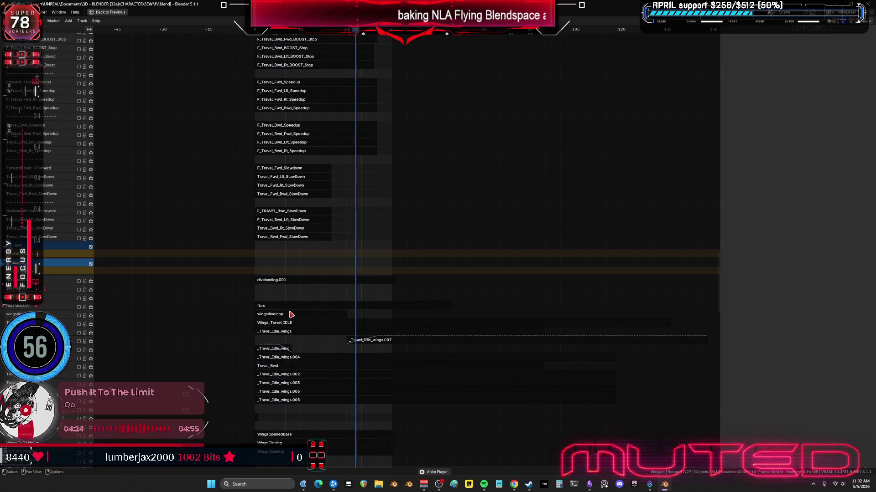
click(266, 307)
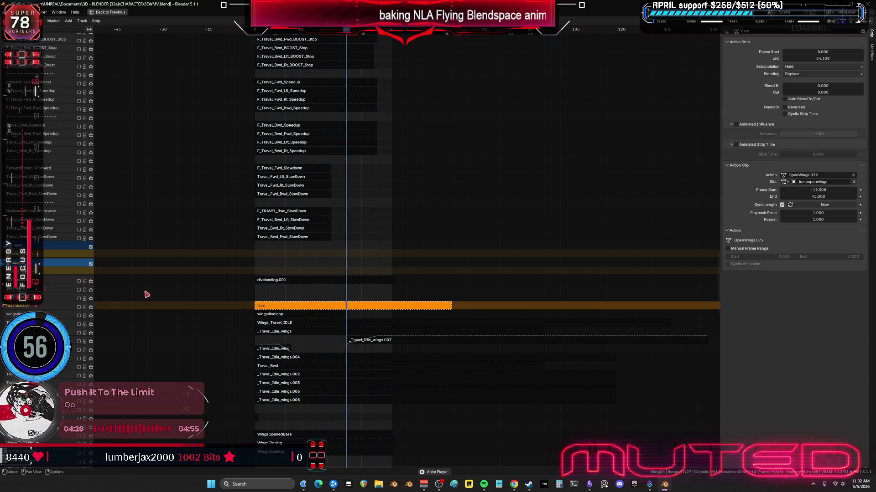
click(20, 305)
right_click(20, 305)
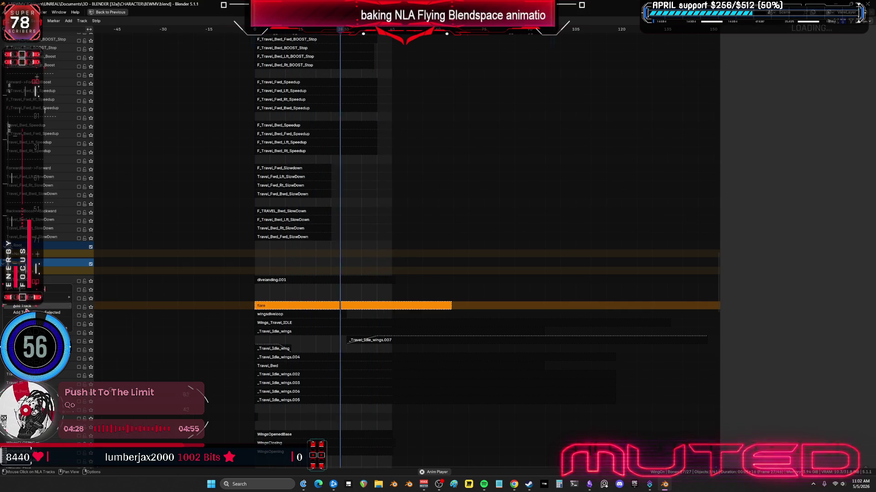
click(22, 306)
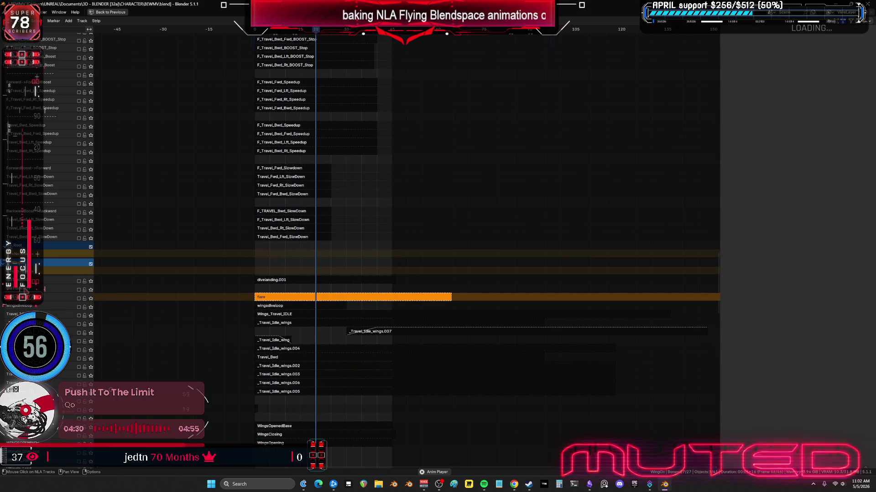
right_click(25, 291)
click(44, 289)
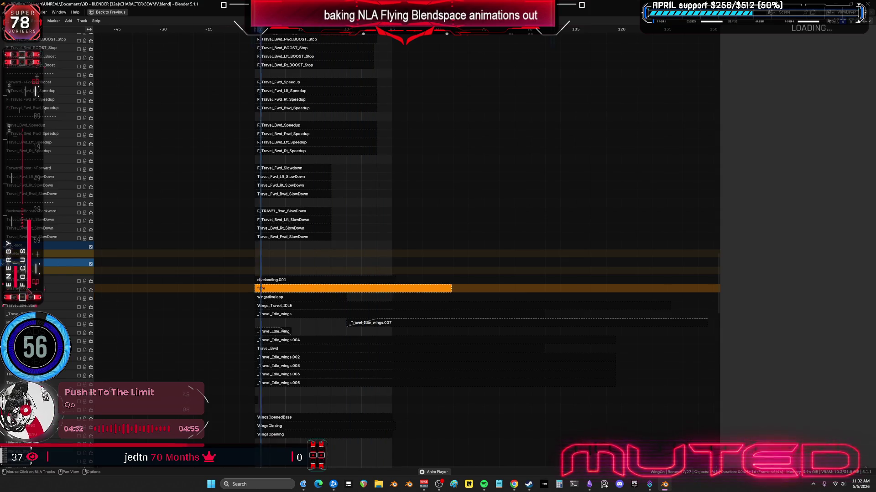
- Show the wingsdiveloop strip's properties (frames 0–30, Hold, Replace) in the sidebar
click(281, 299)
key(n)
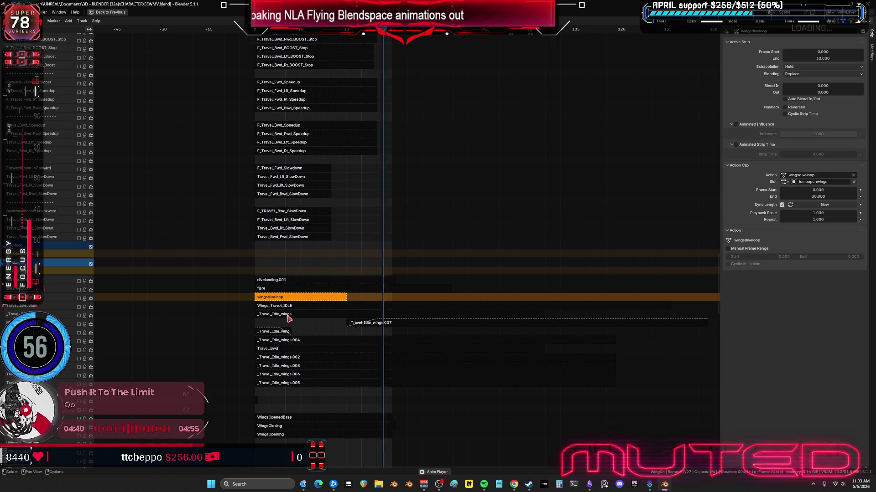
mouse_move(157, 361)
middle_down()
mouse_move(227, 344)
mouse_move(256, 209)
mouse_move(246, 273)
mouse_move(271, 445)
middle_up()
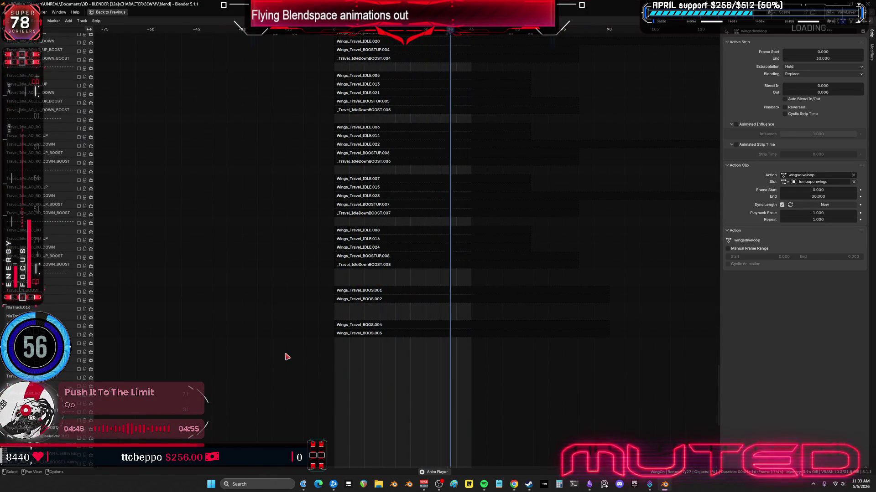
- Enter tweak mode on the Wings_Travel_BOOS strip to edit its OpenWings.013 action
mouse_move(336, 387)
middle_down()
mouse_move(391, 383)
mouse_move(424, 184)
mouse_move(447, 358)
mouse_move(493, 253)
mouse_move(466, 227)
middle_up()
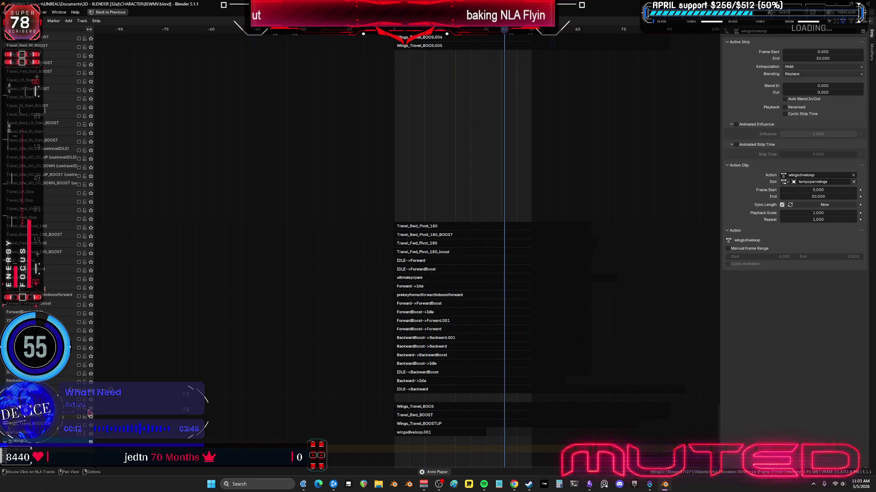
ctrl+scroll(412, 374, up, 1)
key(ctrl+space)
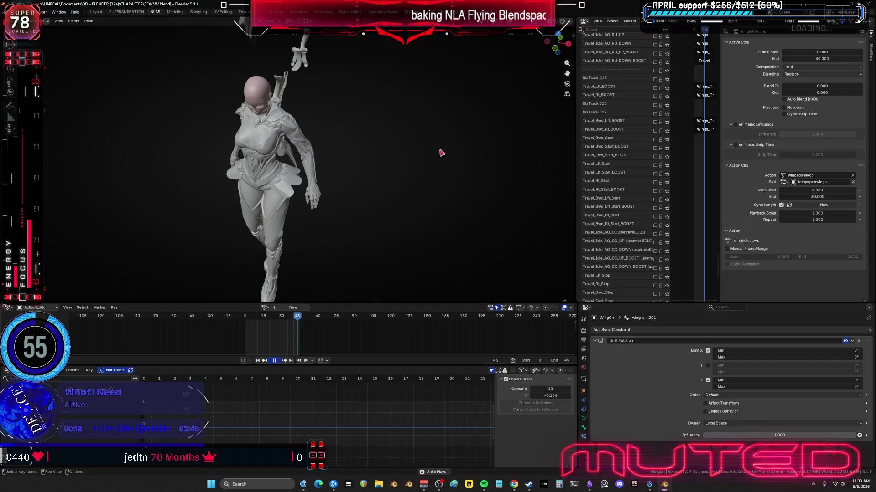
key(ctrl+space)
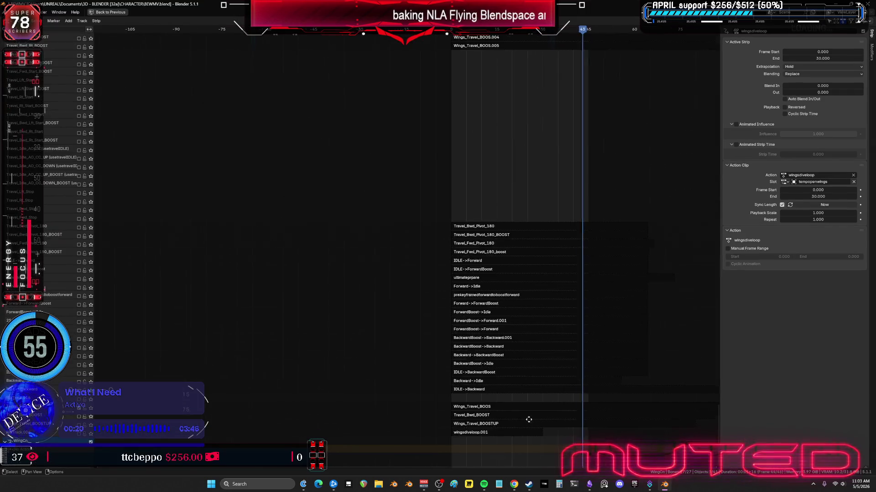
middle_drag(528, 419, 515, 419)
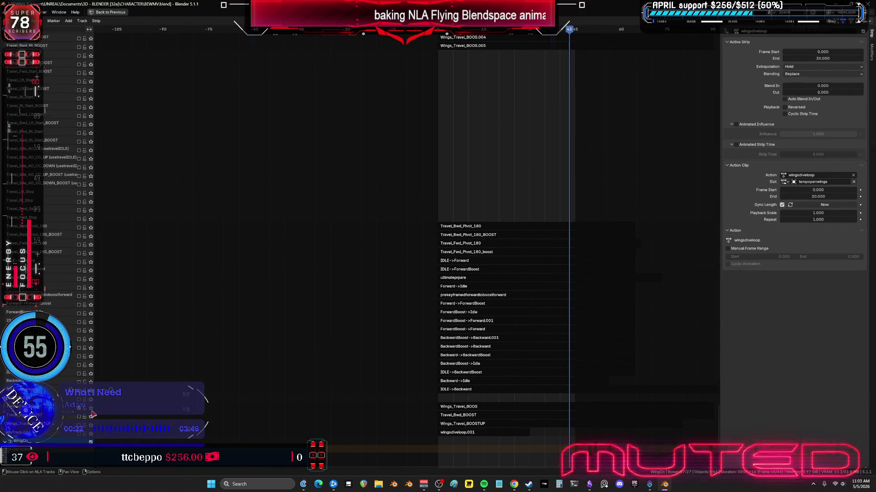
click(479, 411)
key(Tab)
key(ctrl+space)
middle_drag(310, 209, 235, 264)
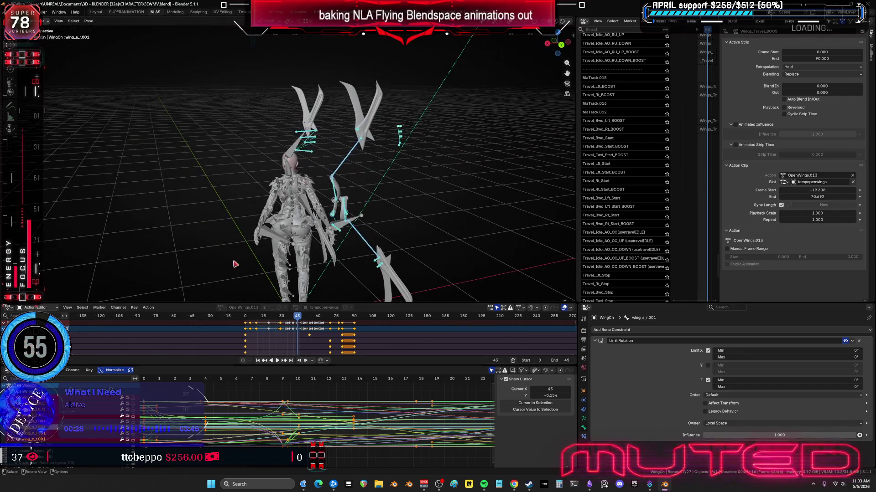
- Scrub the wing animation forward to about frame 72 to view the opened-wing pose
key(ctrl+space)
key(ctrl+space)
mouse_move(429, 223)
mouse_down()
mouse_move(474, 223)
mouse_move(369, 228)
mouse_move(399, 227)
mouse_up()
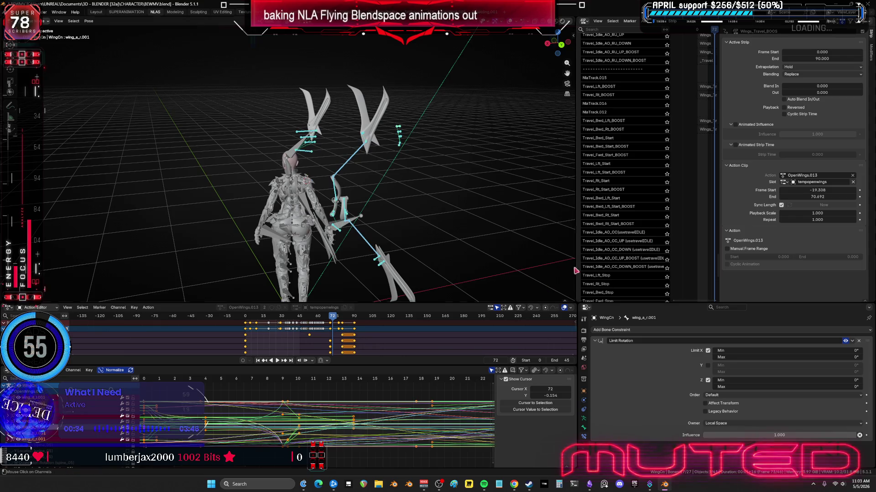
key(ctrl+space)
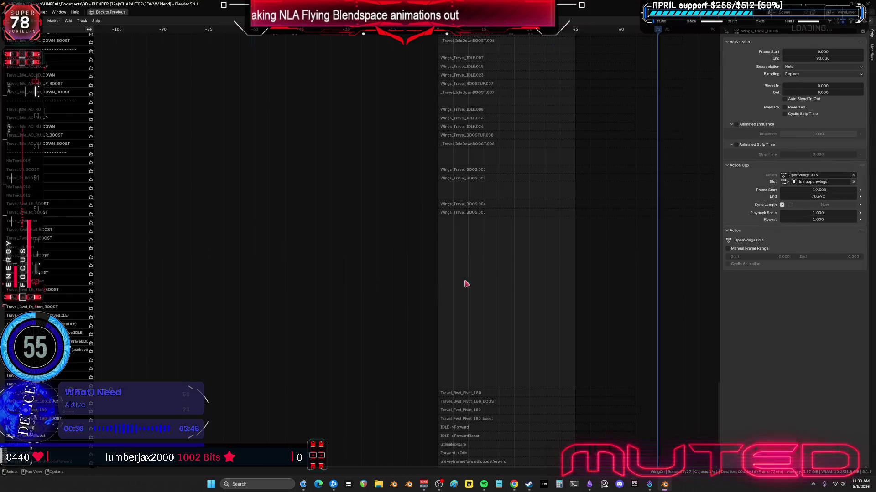
- Exit tweak mode on the Wings_Travel_BOOS strip and pan up to the E_Engines tracks
scroll(559, 371, down, 5)
mouse_move(485, 248)
middle_down()
mouse_move(545, 274)
mouse_move(553, 296)
mouse_move(545, 135)
mouse_move(533, 419)
middle_up()
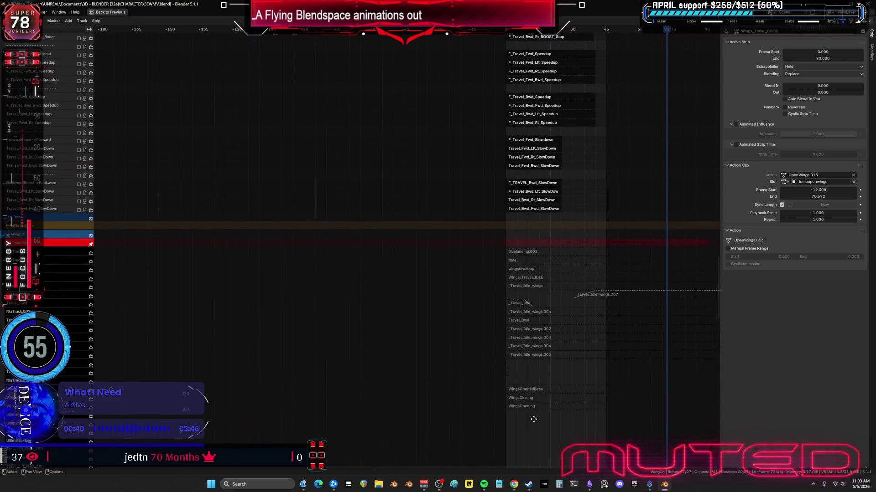
middle_drag(534, 64, 595, 227)
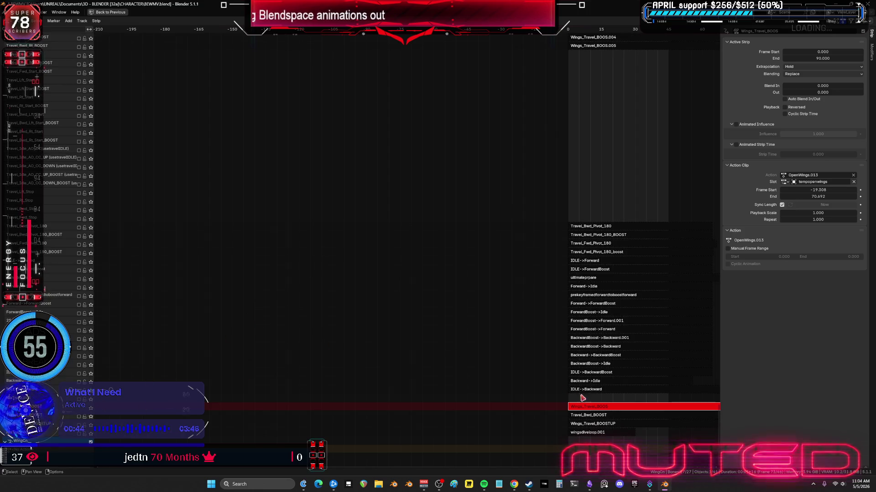
key(Tab)
mouse_move(103, 409)
middle_down()
mouse_move(330, 180)
mouse_move(389, 425)
mouse_move(333, 271)
mouse_move(295, 69)
mouse_move(276, 417)
mouse_move(308, 82)
mouse_move(422, 98)
mouse_move(93, 362)
middle_up()
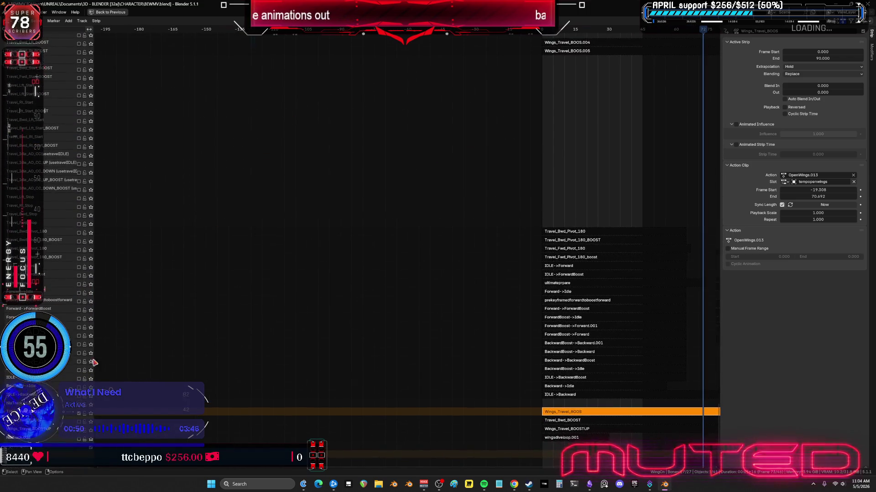
mouse_move(132, 487)
middle_down()
mouse_move(232, 154)
mouse_move(283, 143)
mouse_move(300, 109)
mouse_move(314, 340)
mouse_move(348, 252)
mouse_move(377, 100)
mouse_move(397, 422)
mouse_move(408, 328)
middle_up()
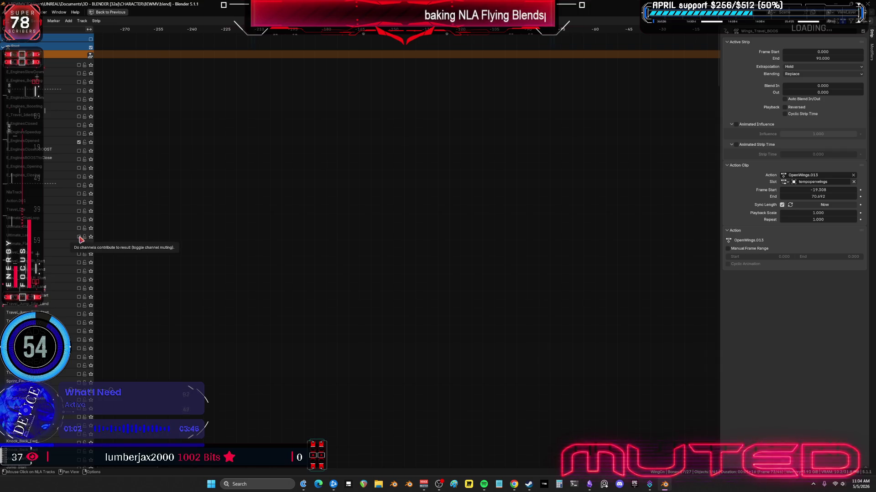
- Tick the mute checkboxes of two NLA tracks and rewind the playhead to frame 0
click(79, 229)
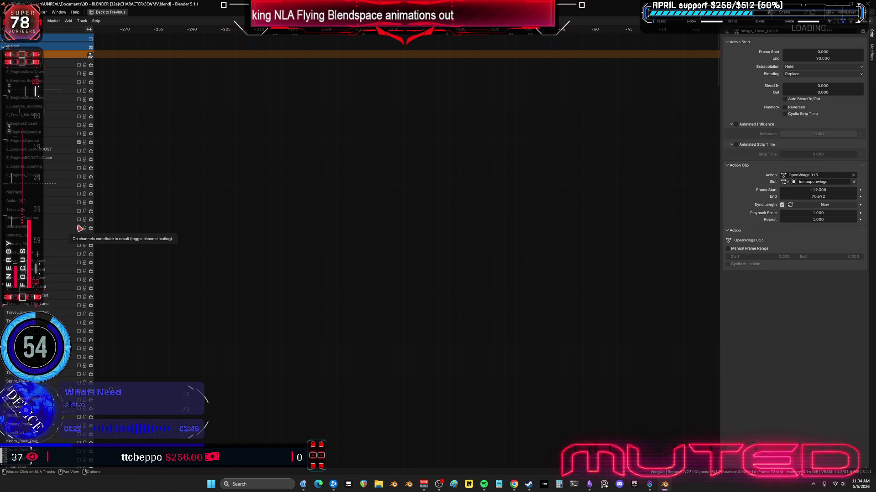
click(79, 228)
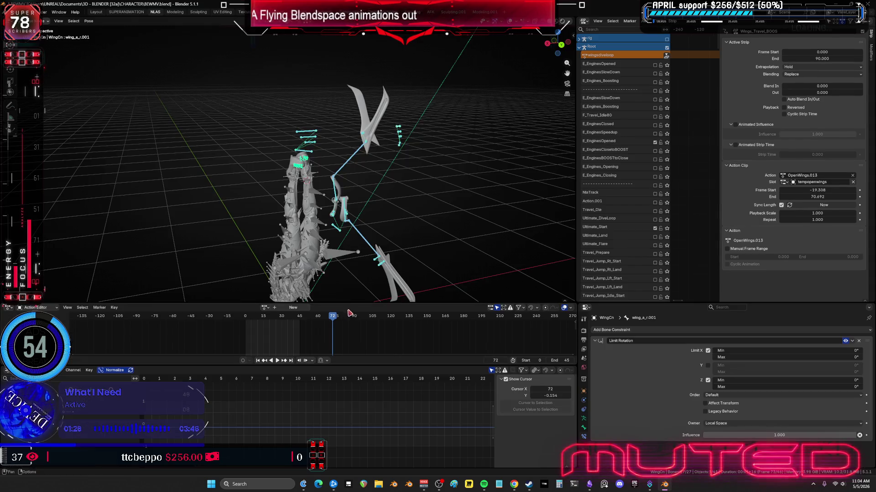
key(ctrl+space)
mouse_move(305, 173)
mouse_down()
mouse_move(132, 170)
mouse_move(217, 173)
mouse_up()
drag(575, 231, 373, 231)
- Switch on the Forward->ForwardBoost track and hide the rig and grid overlays
scroll(579, 205, down, 10)
scroll(570, 221, down, 15)
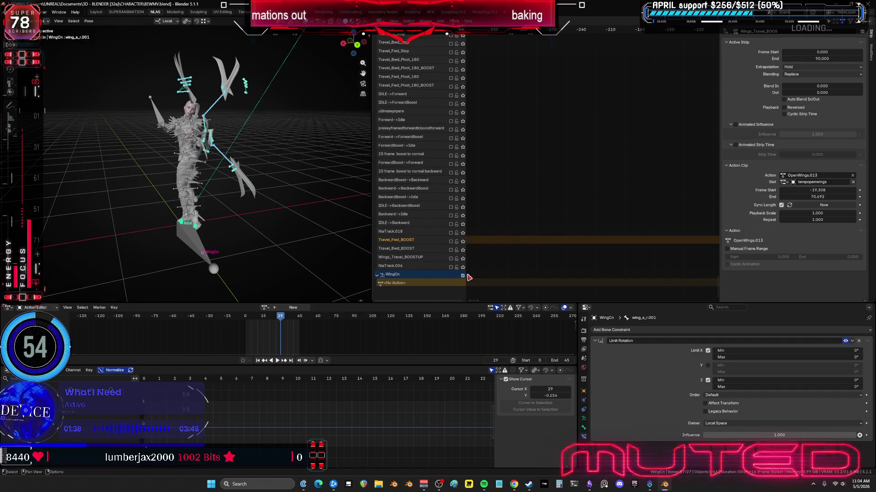
scroll(438, 205, up, 3)
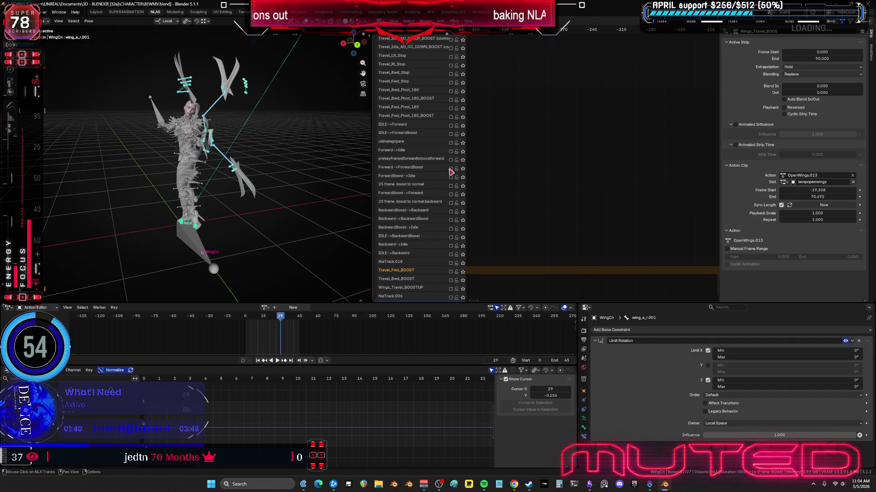
click(450, 169)
key(shift+alt+z)
- Orbit around the character and replay the boost motion from frame 0
middle_drag(319, 237, 254, 233)
mouse_move(254, 233)
mouse_down()
mouse_move(254, 225)
mouse_move(185, 238)
mouse_move(196, 247)
mouse_move(237, 229)
mouse_move(254, 237)
mouse_up()
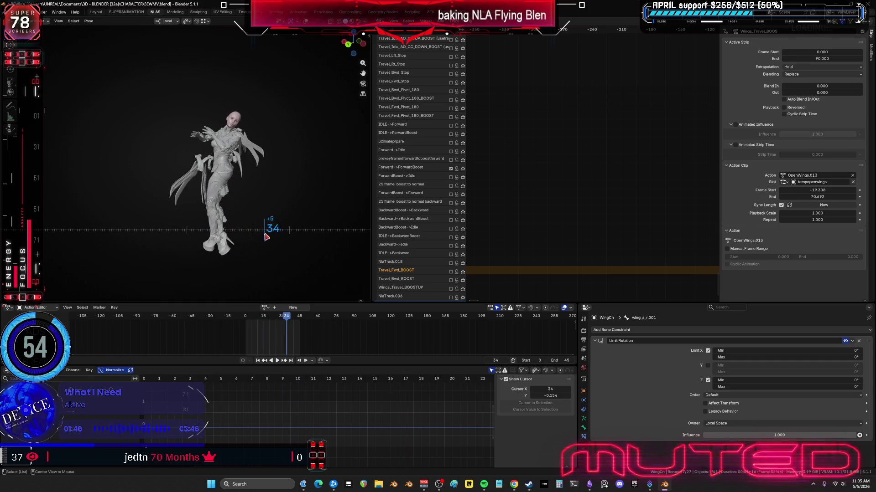
middle_drag(277, 172, 193, 144)
mouse_move(297, 316)
mouse_down()
mouse_move(241, 320)
mouse_move(268, 314)
mouse_move(244, 321)
mouse_move(271, 332)
mouse_up()
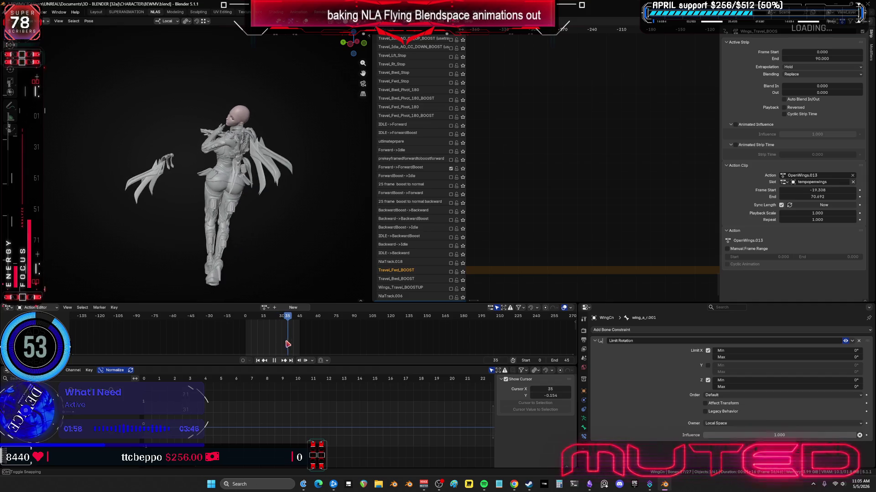
key(space)
middle_drag(183, 196, 292, 327)
key(space)
- Scrub to frames 23, 9 and 16 while orbiting to inspect the wing motion
drag(282, 318, 273, 320)
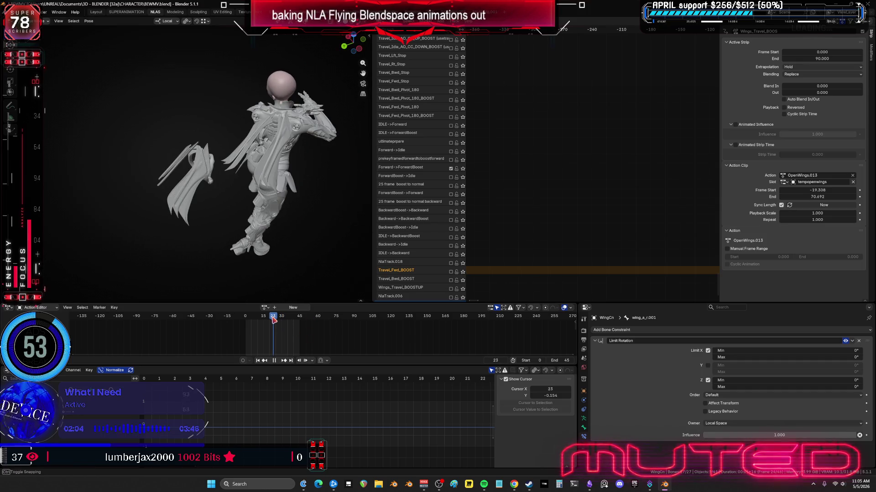
mouse_move(203, 193)
middle_down()
mouse_move(200, 203)
mouse_move(144, 206)
middle_up()
key(space)
mouse_move(260, 318)
mouse_down()
mouse_move(243, 338)
mouse_move(253, 337)
mouse_up()
mouse_move(211, 231)
middle_down()
mouse_move(299, 192)
mouse_move(302, 124)
middle_up()
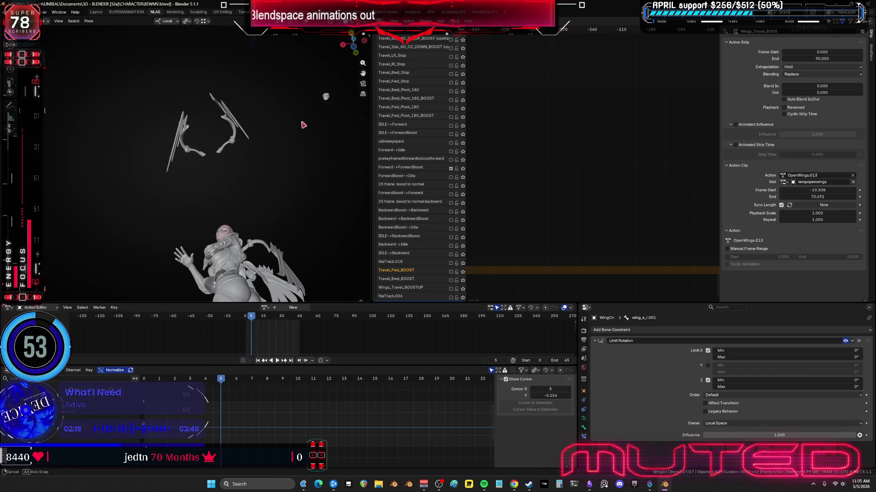
mouse_move(258, 329)
mouse_down()
mouse_move(266, 315)
mouse_move(287, 321)
mouse_move(277, 325)
mouse_up()
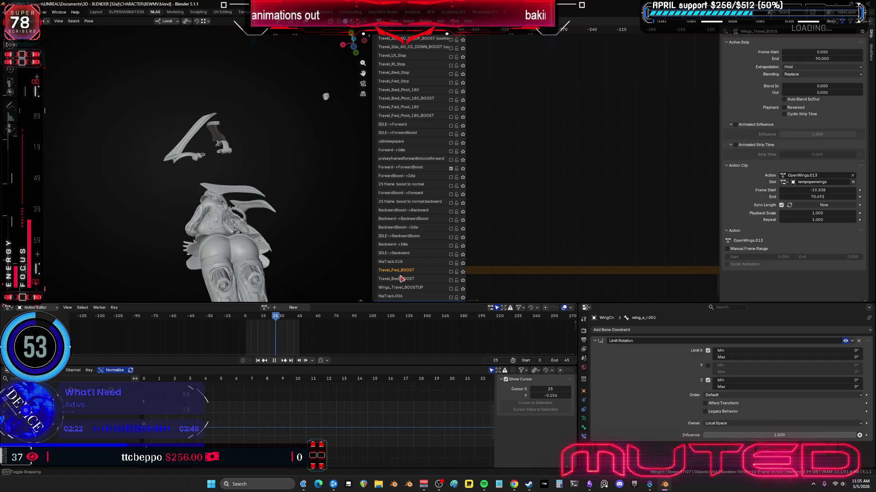
scroll(401, 278, down, 2)
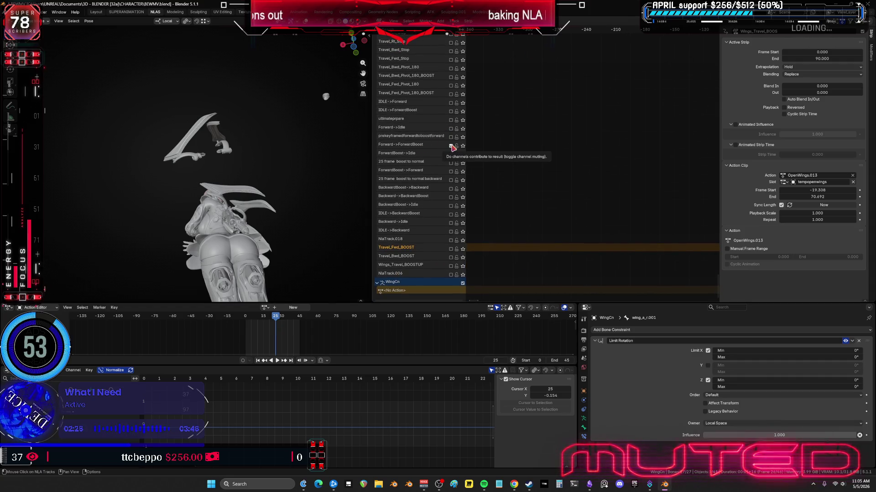
mouse_move(335, 152)
middle_down()
mouse_move(233, 189)
mouse_move(241, 184)
middle_up()
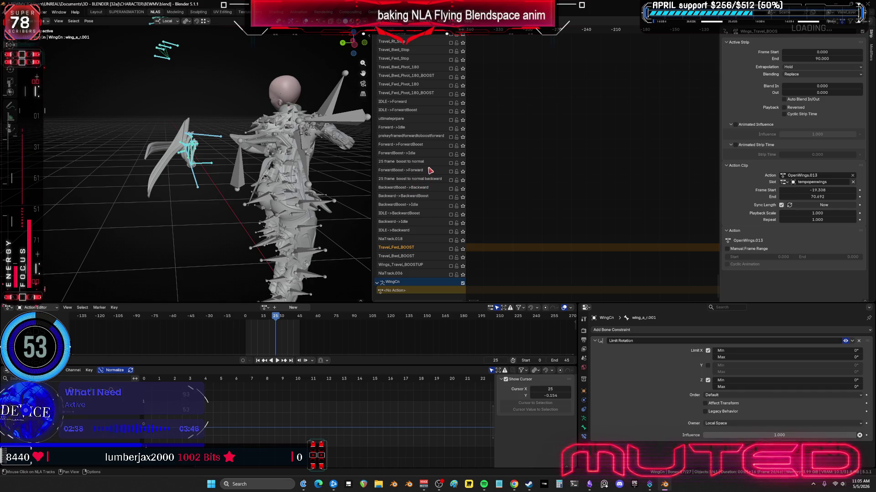
- Enable the '25 frame boost to normal' track and view the spread wings from behind
click(450, 163)
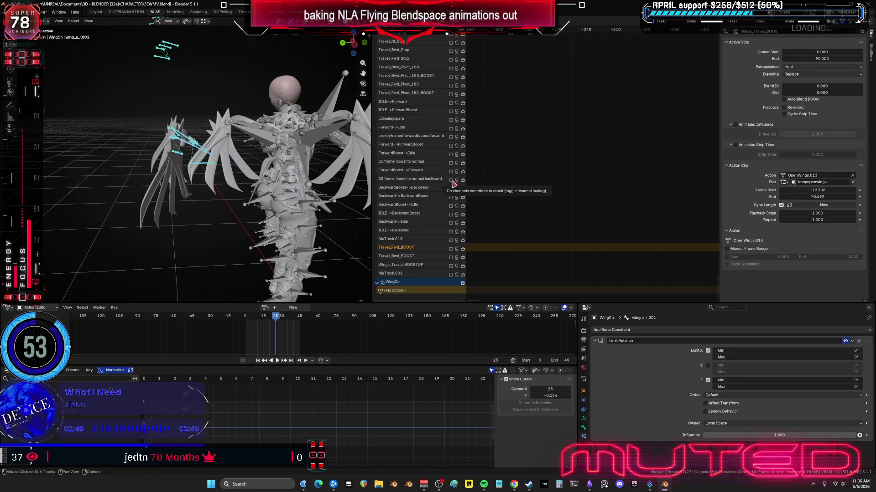
middle_drag(438, 135, 437, 134)
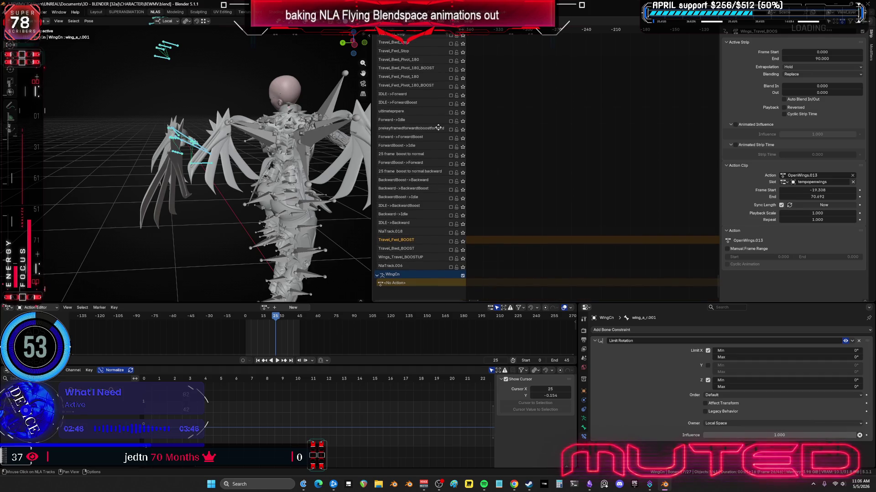
mouse_move(256, 161)
middle_down()
mouse_move(203, 161)
mouse_move(203, 196)
mouse_move(197, 192)
mouse_move(396, 158)
middle_up()
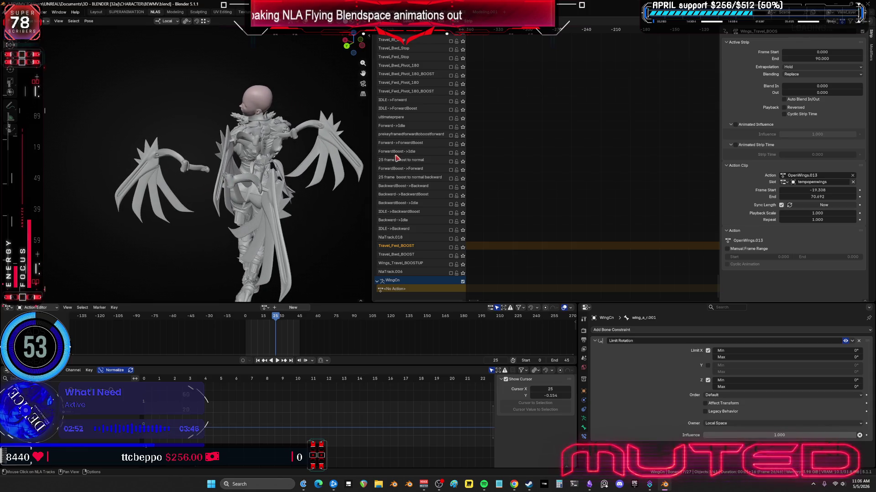
mouse_move(446, 124)
middle_down()
mouse_move(415, 228)
mouse_move(696, 193)
mouse_move(604, 237)
mouse_move(500, 159)
middle_up()
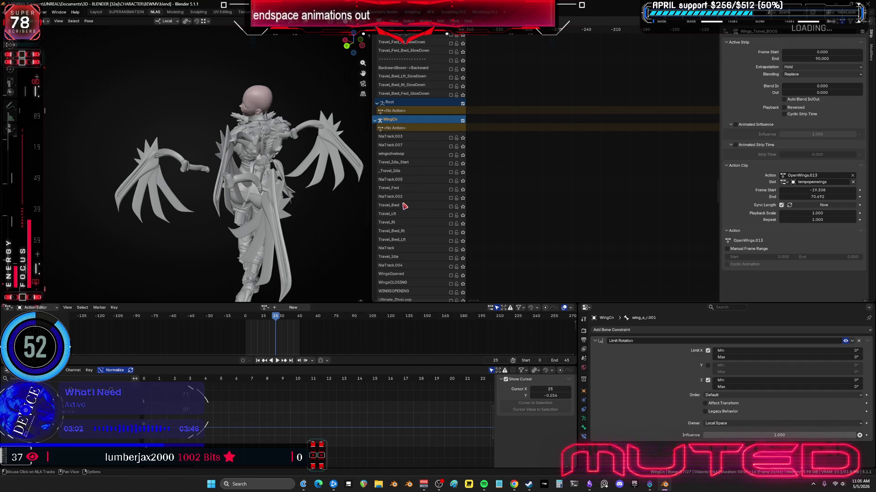
mouse_move(469, 260)
middle_down()
mouse_move(506, 245)
mouse_move(507, 202)
middle_up()
scroll(520, 202, up, 6)
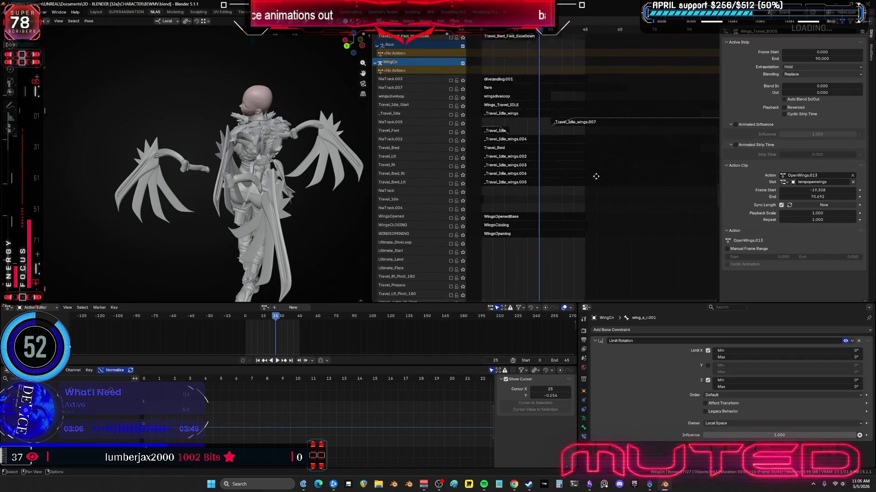
middle_drag(664, 174, 597, 93)
scroll(597, 93, up, 2)
shift+scroll(574, 197, down, 10)
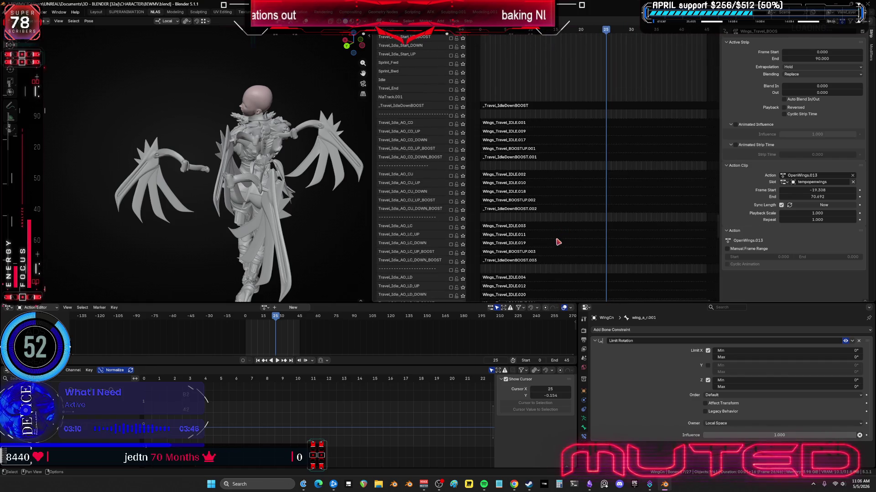
mouse_move(562, 266)
middle_down()
mouse_move(571, 88)
mouse_move(566, 292)
middle_up()
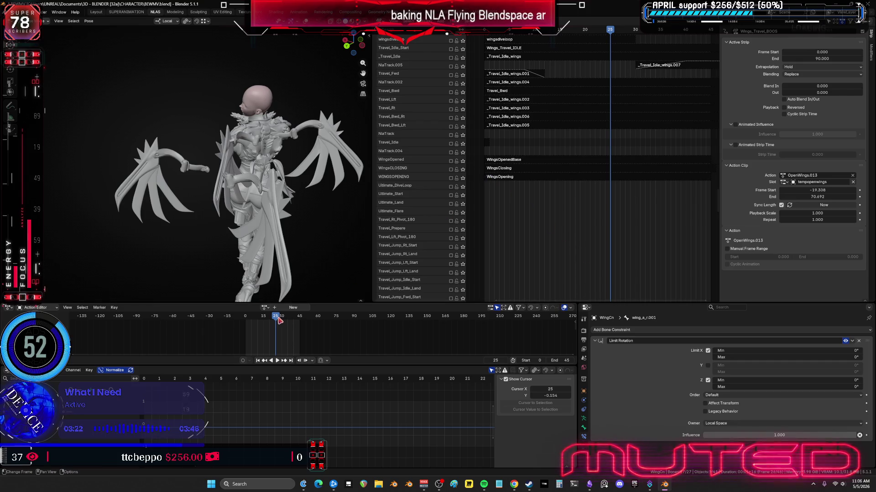
- Enable the WingsCLOSING track and inspect the wing pose in a maximized 3D viewport
key(space)
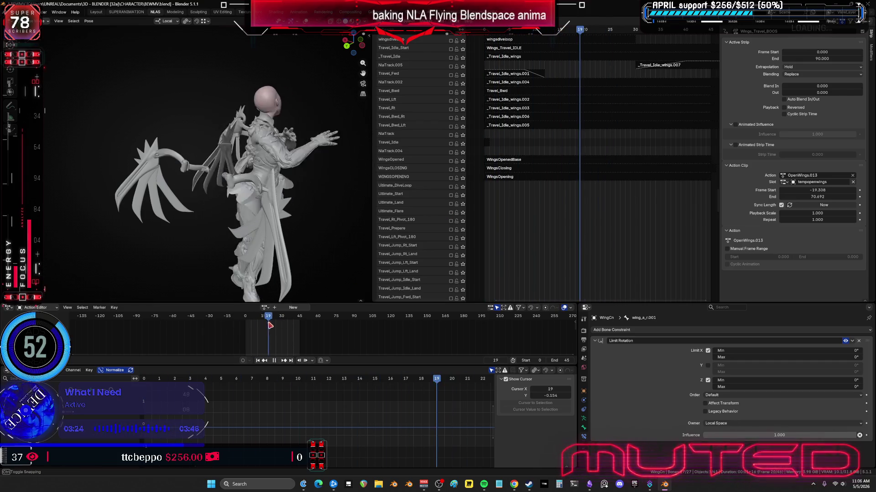
middle_drag(292, 205, 242, 182)
key(space)
mouse_move(326, 201)
middle_down()
mouse_move(254, 186)
mouse_move(242, 159)
mouse_move(190, 176)
mouse_move(283, 185)
middle_up()
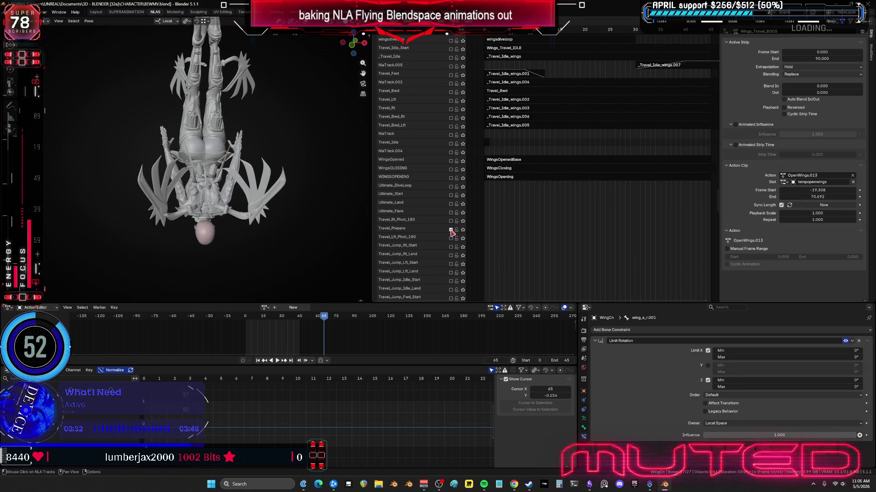
click(450, 169)
mouse_move(314, 199)
middle_down()
mouse_move(206, 196)
mouse_move(268, 187)
mouse_move(189, 180)
mouse_move(237, 196)
middle_up()
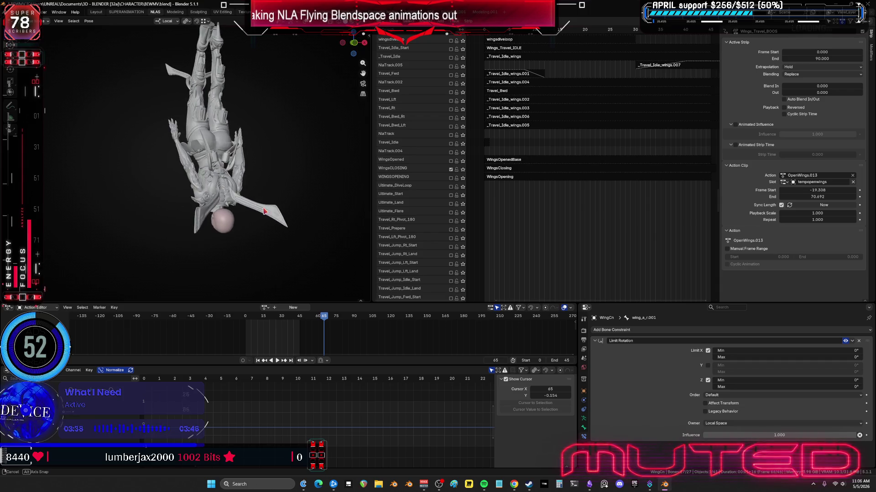
key(ctrl+space)
mouse_move(456, 183)
middle_down()
mouse_move(586, 150)
mouse_move(848, 311)
middle_up()
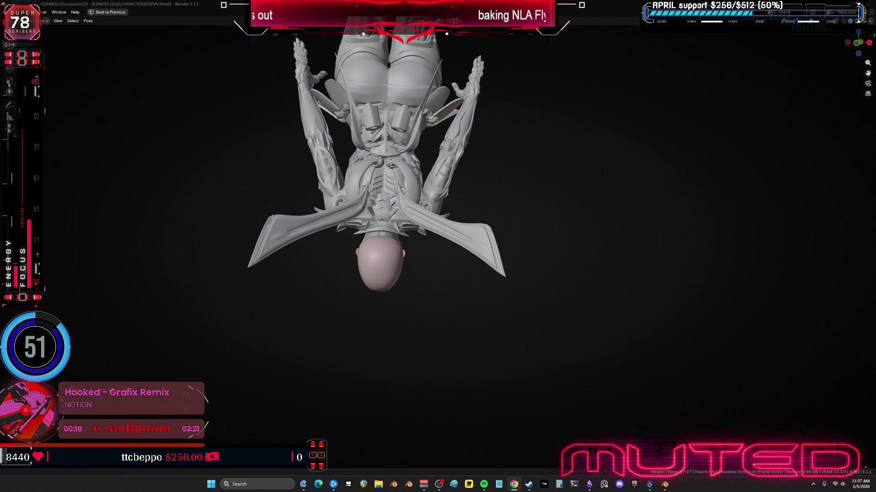
- Switch the character to wireframe shading and orbit closer in the full-screen viewport
mouse_move(431, 216)
middle_down()
mouse_move(321, 241)
mouse_move(383, 235)
mouse_move(418, 247)
mouse_move(589, 221)
mouse_move(53, 231)
mouse_move(843, 233)
mouse_move(590, 244)
mouse_move(799, 205)
mouse_move(318, 169)
mouse_move(734, 113)
mouse_move(593, 183)
mouse_move(413, 301)
mouse_move(211, 254)
mouse_move(221, 442)
mouse_move(83, 309)
mouse_move(212, 190)
mouse_move(436, 86)
mouse_move(265, 275)
mouse_move(684, 251)
mouse_move(777, 311)
mouse_move(705, 230)
mouse_move(706, 403)
mouse_move(276, 432)
mouse_move(192, 319)
mouse_move(115, 157)
mouse_move(319, 237)
mouse_move(471, 352)
mouse_move(631, 393)
middle_up()
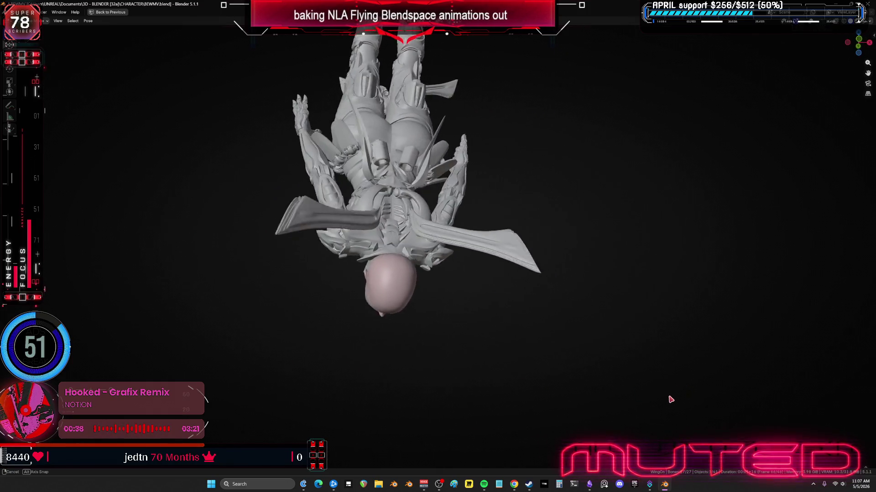
key(shift+z)
scroll(414, 283, up, 2)
middle_drag(414, 283, 544, 292)
key(ctrl+space)
key(ctrl+alt+space)
scroll(373, 245, up, 3)
mouse_move(374, 244)
middle_down()
mouse_move(587, 313)
mouse_move(492, 184)
mouse_move(461, 164)
mouse_move(432, 155)
mouse_move(373, 167)
mouse_move(381, 286)
mouse_move(442, 299)
mouse_move(508, 287)
mouse_move(602, 297)
mouse_move(657, 337)
mouse_move(661, 372)
mouse_move(648, 401)
mouse_move(578, 458)
mouse_move(486, 70)
mouse_move(513, 145)
mouse_move(596, 217)
mouse_move(664, 260)
mouse_move(682, 307)
mouse_move(671, 354)
mouse_move(504, 466)
mouse_move(399, 438)
mouse_move(481, 354)
mouse_move(399, 306)
mouse_move(545, 261)
mouse_move(611, 172)
mouse_move(489, 59)
mouse_move(582, 332)
mouse_move(465, 285)
mouse_move(454, 227)
mouse_move(512, 211)
mouse_move(544, 277)
mouse_move(524, 269)
mouse_move(556, 275)
mouse_move(361, 309)
mouse_move(280, 278)
mouse_move(286, 264)
mouse_move(460, 283)
mouse_move(307, 261)
mouse_move(401, 280)
mouse_move(260, 279)
mouse_move(274, 285)
mouse_move(400, 271)
mouse_move(275, 257)
middle_up()
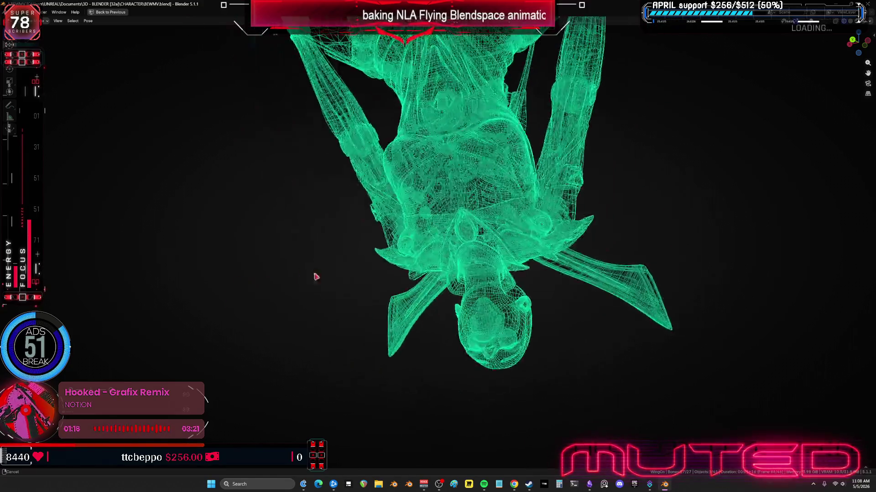
- Orbit around the upside-down character to inspect the wings from frontal, side and low angles
mouse_move(238, 270)
middle_down()
mouse_move(424, 277)
mouse_move(291, 262)
mouse_move(277, 273)
middle_up()
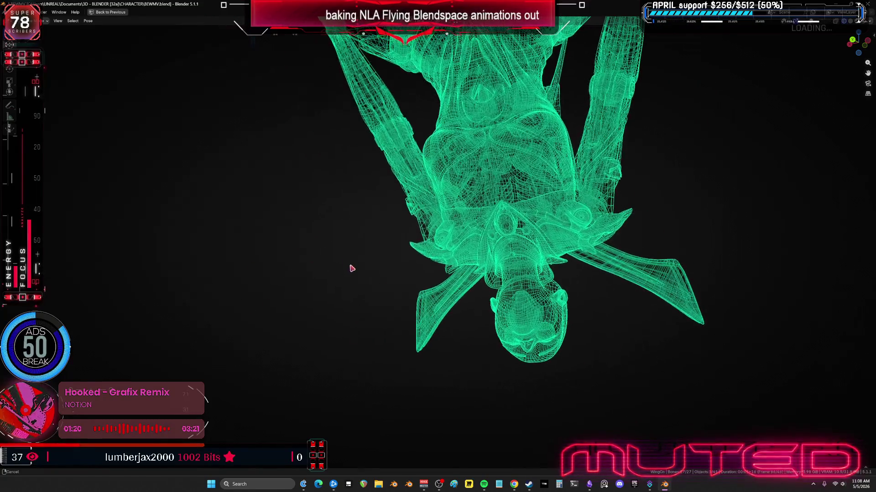
mouse_move(488, 255)
middle_down()
mouse_move(451, 331)
mouse_move(214, 315)
mouse_move(803, 336)
mouse_move(559, 327)
mouse_move(434, 261)
middle_up()
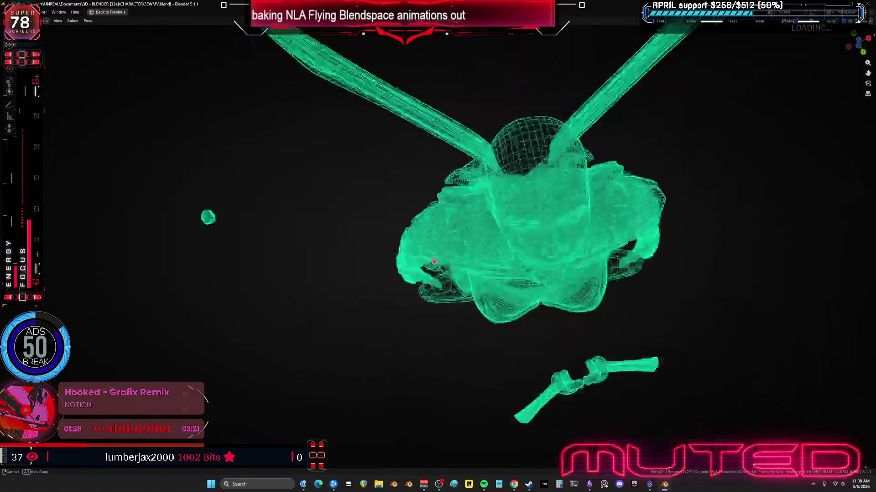
mouse_move(414, 209)
middle_down()
mouse_move(507, 208)
mouse_move(429, 151)
mouse_move(65, 231)
mouse_move(830, 236)
mouse_move(723, 240)
mouse_move(703, 219)
middle_up()
middle_drag(610, 231, 573, 227)
mouse_move(653, 219)
middle_down()
mouse_move(622, 215)
mouse_move(594, 238)
middle_up()
mouse_move(652, 260)
middle_down()
mouse_move(570, 242)
mouse_move(585, 234)
middle_up()
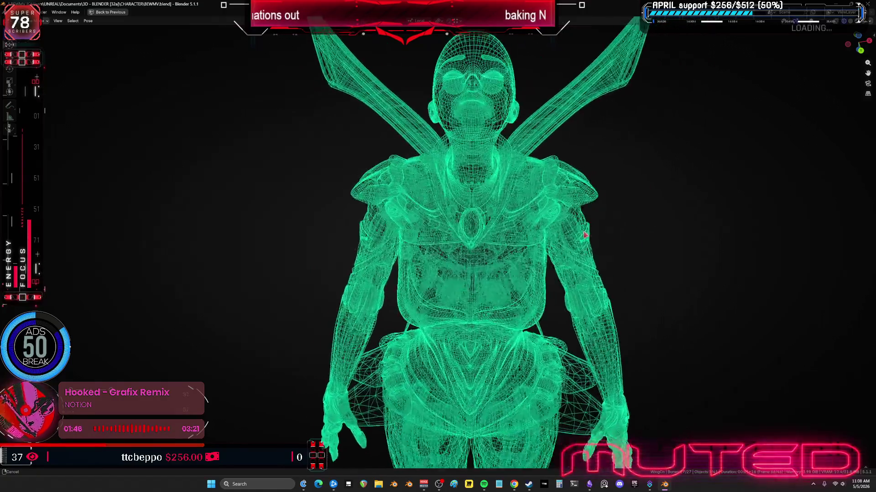
middle_drag(634, 248, 591, 251)
mouse_move(551, 273)
middle_down()
mouse_move(474, 289)
mouse_move(457, 265)
mouse_move(529, 265)
middle_up()
middle_drag(601, 239, 601, 248)
mouse_move(550, 257)
middle_down()
mouse_move(580, 258)
mouse_move(566, 264)
mouse_move(593, 260)
mouse_move(573, 254)
mouse_move(707, 242)
mouse_move(870, 250)
mouse_move(642, 248)
mouse_move(590, 266)
mouse_move(667, 273)
mouse_move(762, 254)
mouse_move(871, 286)
mouse_move(582, 275)
mouse_move(540, 256)
mouse_move(492, 297)
mouse_move(577, 264)
mouse_move(620, 289)
mouse_move(607, 284)
mouse_move(621, 272)
mouse_move(601, 287)
middle_up()
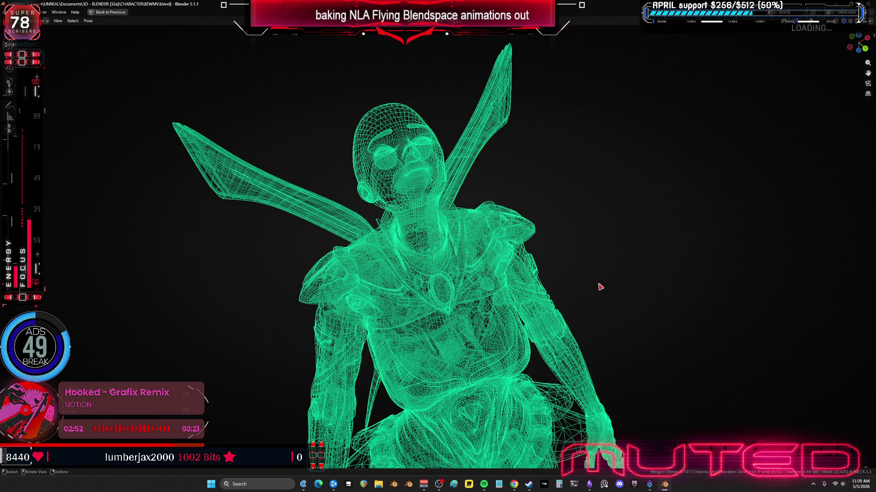
mouse_move(372, 184)
middle_down()
mouse_move(342, 195)
mouse_move(334, 186)
mouse_move(396, 179)
mouse_move(541, 132)
mouse_move(723, 160)
mouse_move(732, 184)
mouse_move(710, 172)
mouse_move(688, 182)
mouse_move(706, 194)
mouse_move(611, 236)
mouse_move(678, 246)
mouse_move(629, 248)
mouse_move(671, 258)
mouse_move(680, 236)
mouse_move(658, 250)
mouse_move(657, 230)
mouse_move(685, 237)
mouse_move(635, 236)
mouse_move(647, 250)
mouse_move(464, 237)
mouse_move(476, 233)
middle_up()
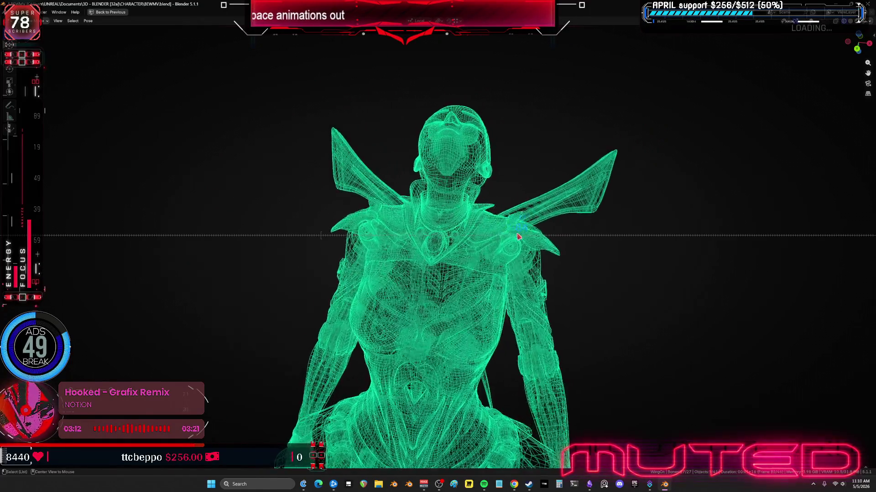
- Scrub and play the wing animation around frames 8–9, then restore the full editor layout
drag(492, 234, 407, 228)
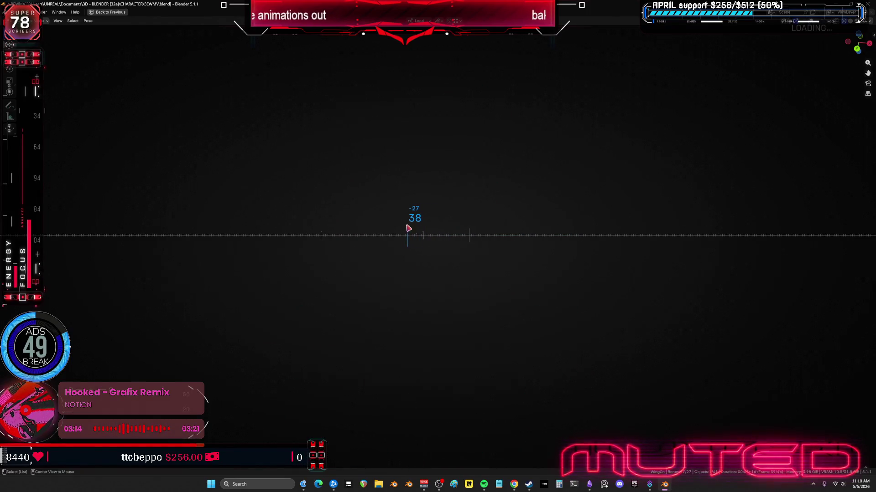
key(space)
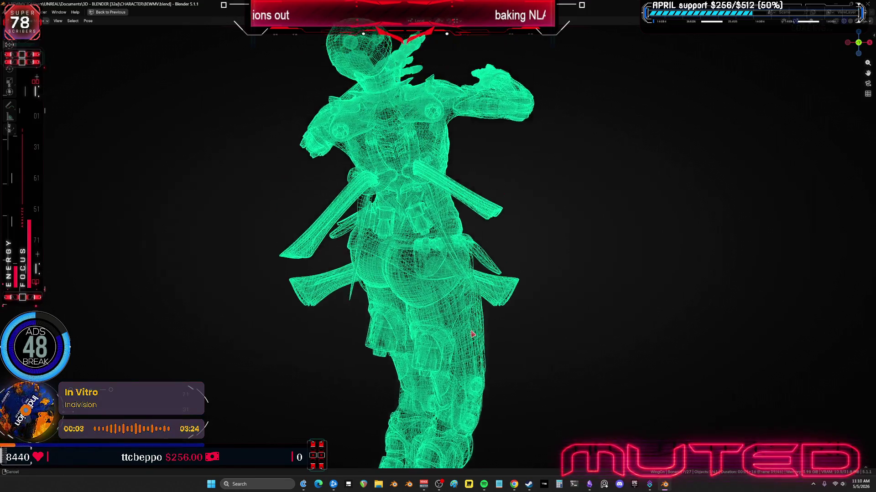
mouse_move(449, 272)
alt+mouse_down()
mouse_move(343, 265)
mouse_move(524, 233)
mouse_move(242, 259)
mouse_move(374, 250)
mouse_move(371, 270)
alt+mouse_up()
alt+scroll(370, 271, up, 7)
mouse_move(370, 271)
middle_down()
mouse_move(385, 188)
mouse_move(392, 196)
middle_up()
mouse_move(393, 196)
alt+mouse_down()
mouse_move(424, 191)
mouse_move(375, 202)
alt+mouse_up()
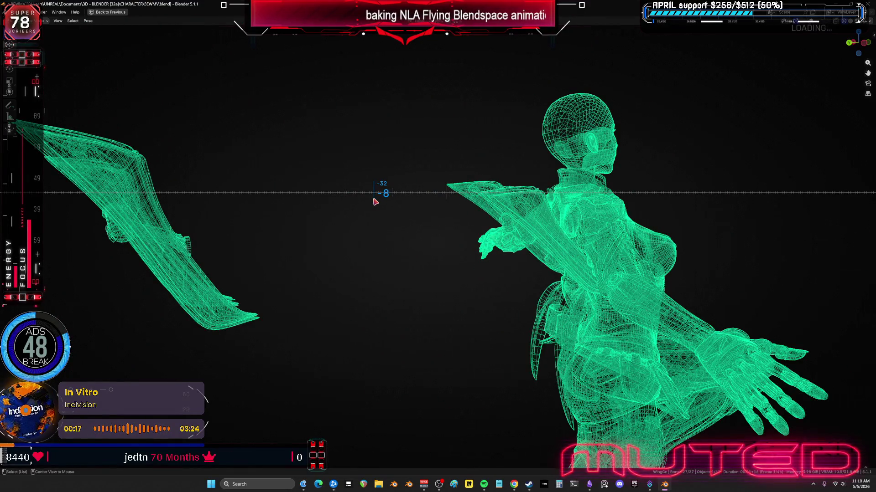
right_click(414, 234)
mouse_move(506, 218)
middle_down()
mouse_move(474, 215)
mouse_move(502, 218)
middle_up()
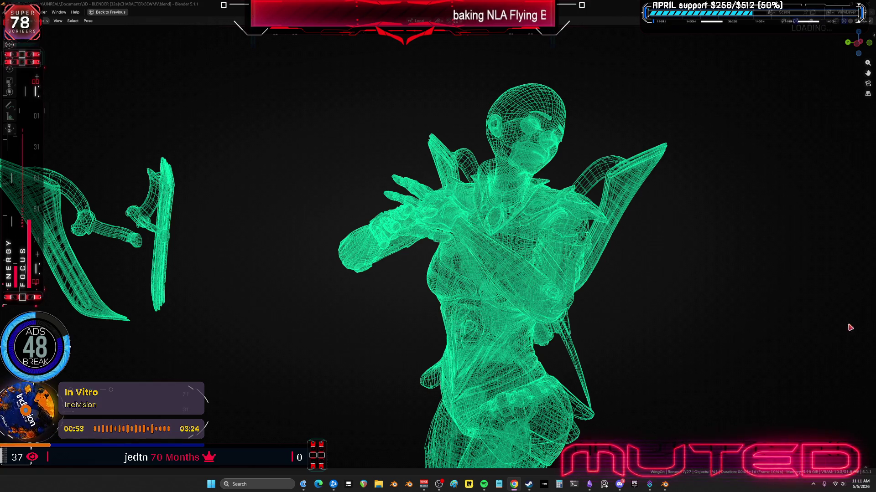
key(ctrl+space)
mouse_move(313, 207)
middle_down()
mouse_move(319, 186)
mouse_move(271, 164)
mouse_move(304, 191)
middle_up()
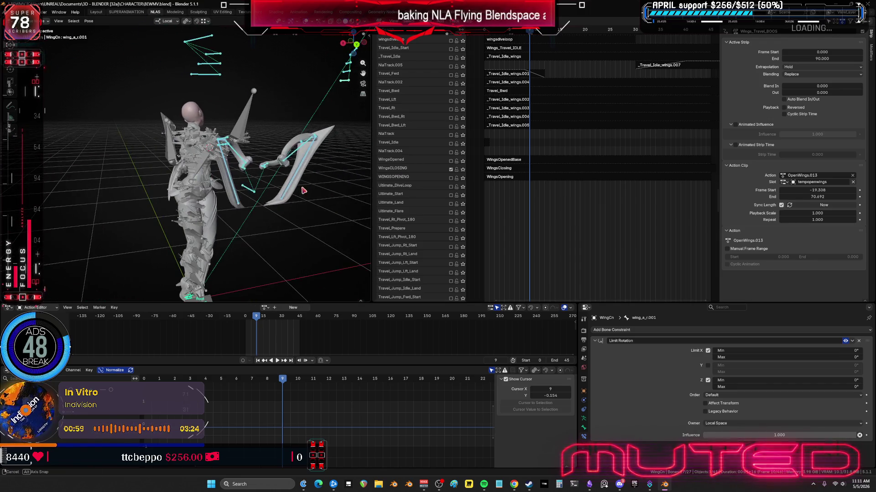
- Scrub the wing animation to frame 45 from behind, then bring up the Epic Games Launcher
scroll(529, 171, down, 2)
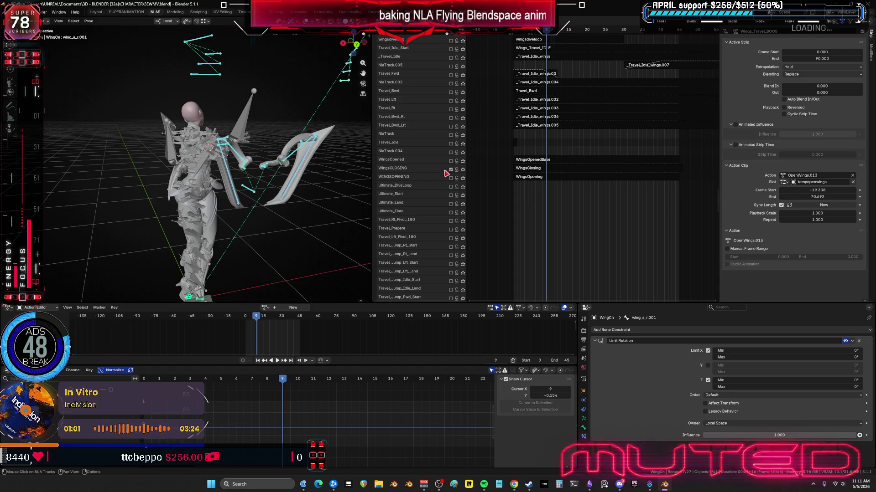
mouse_move(237, 176)
mouse_down()
mouse_move(362, 179)
mouse_move(199, 197)
mouse_up()
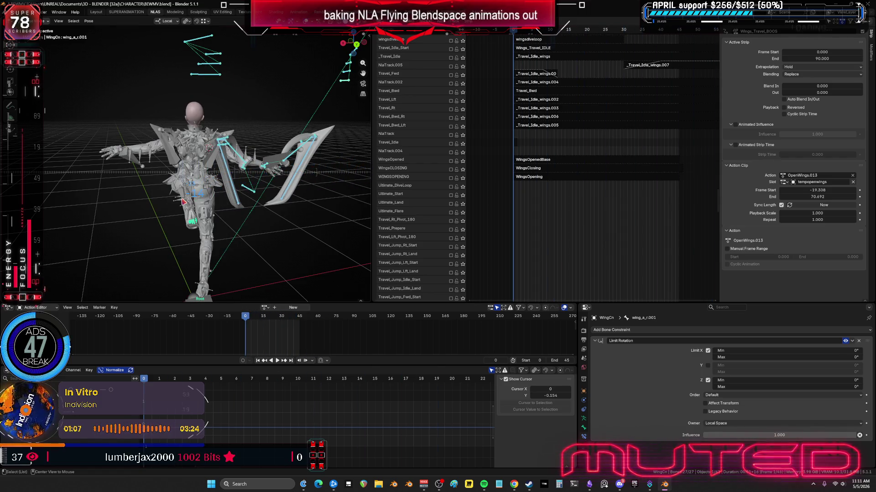
mouse_move(231, 175)
middle_down()
mouse_move(226, 167)
mouse_move(256, 173)
middle_up()
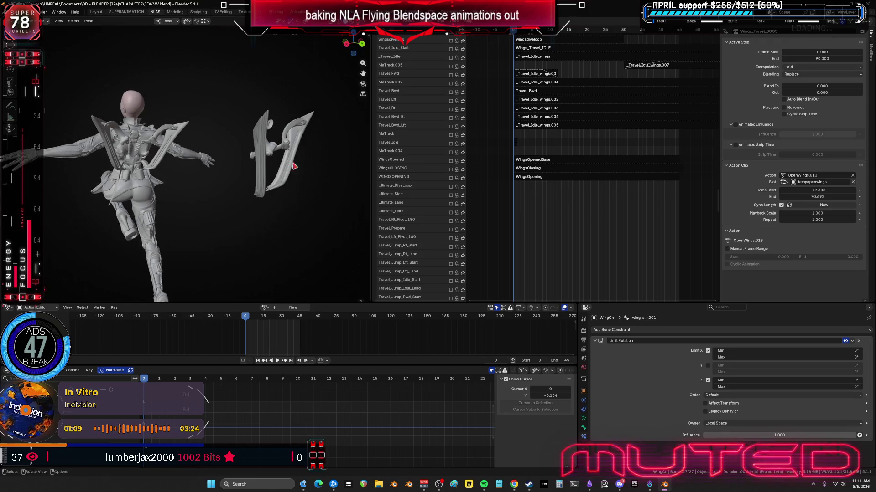
scroll(549, 214, down, 2)
scroll(550, 214, down, 10)
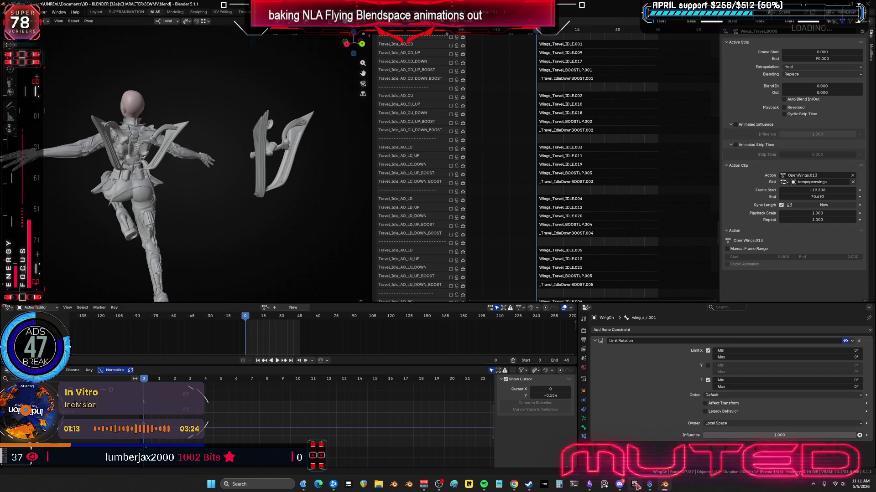
click(634, 485)
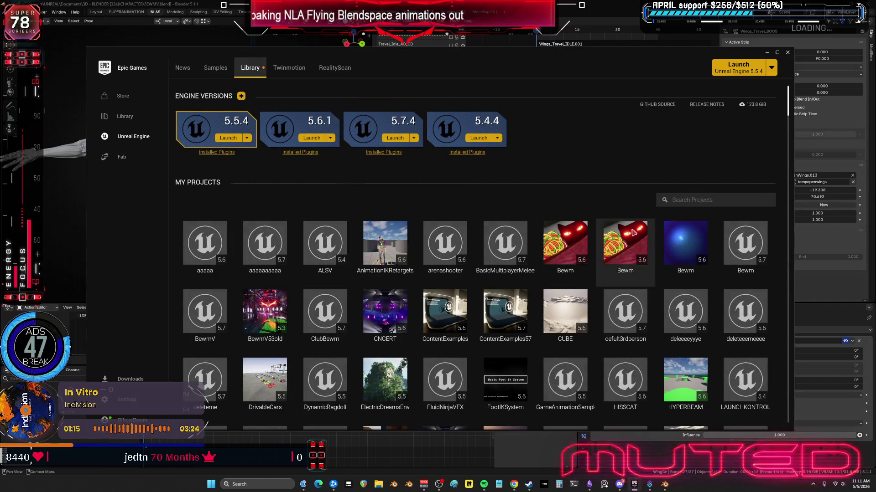
- Launch the aaaaaaaaaa Unreal Engine 5.7 project from My Projects
double_click(273, 232)
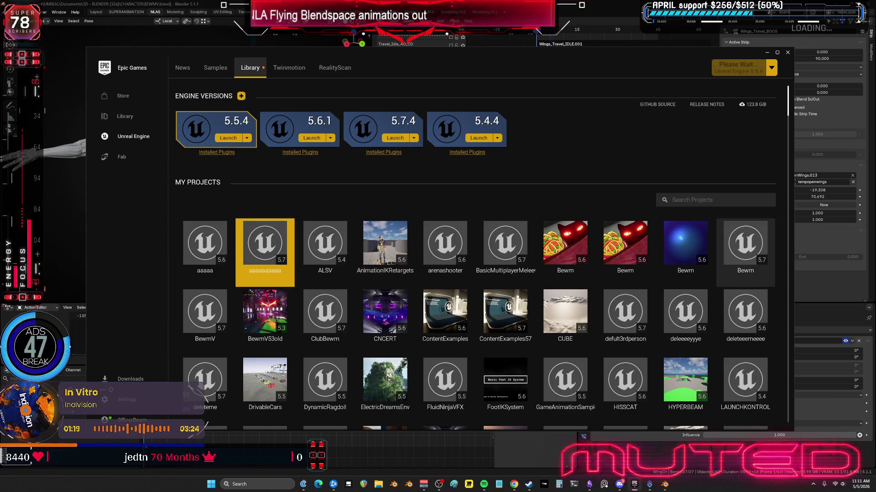
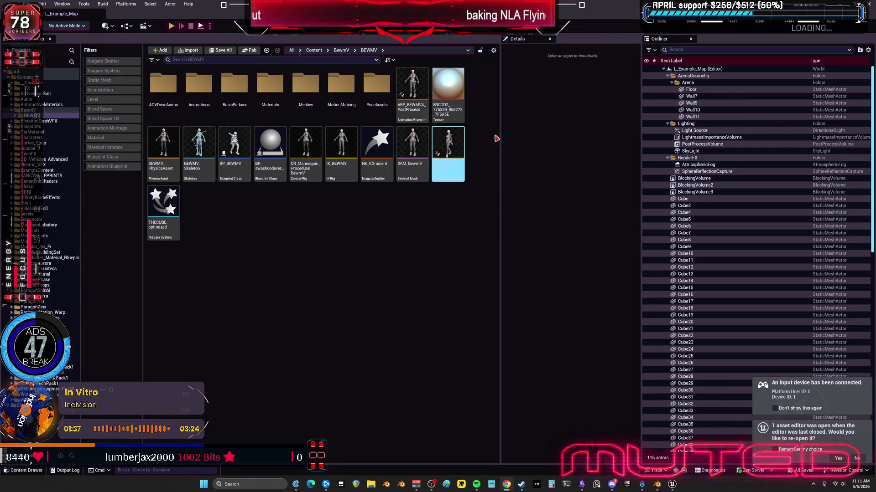
- Open Temp_AnimBlueprint and select the FlyDown state in its AnimGraph
click(452, 152)
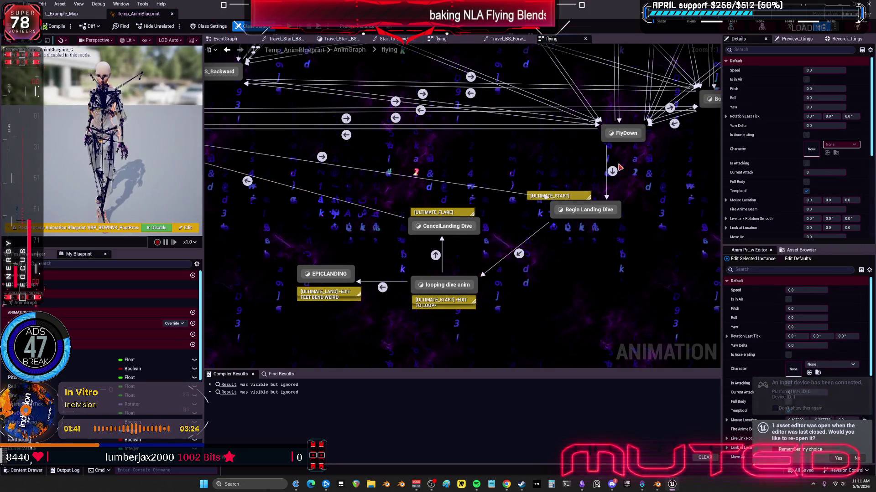
mouse_move(618, 165)
right_down()
mouse_move(469, 297)
mouse_move(472, 258)
mouse_move(482, 251)
right_up()
click(491, 222)
right_click(491, 222)
key(Escape)
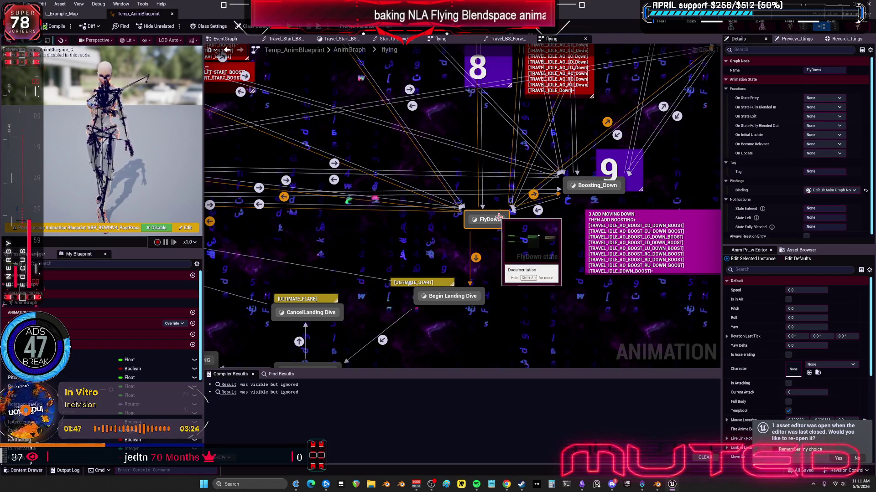
- Open the FlyDown graph's BS_Travel_Idle blend space, then return to Blender's NLA editor
double_click(499, 217)
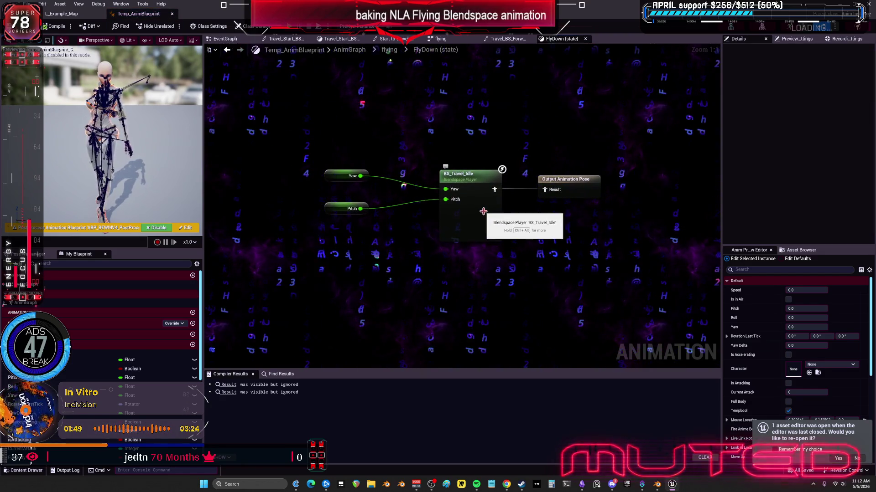
click(498, 217)
double_click(498, 217)
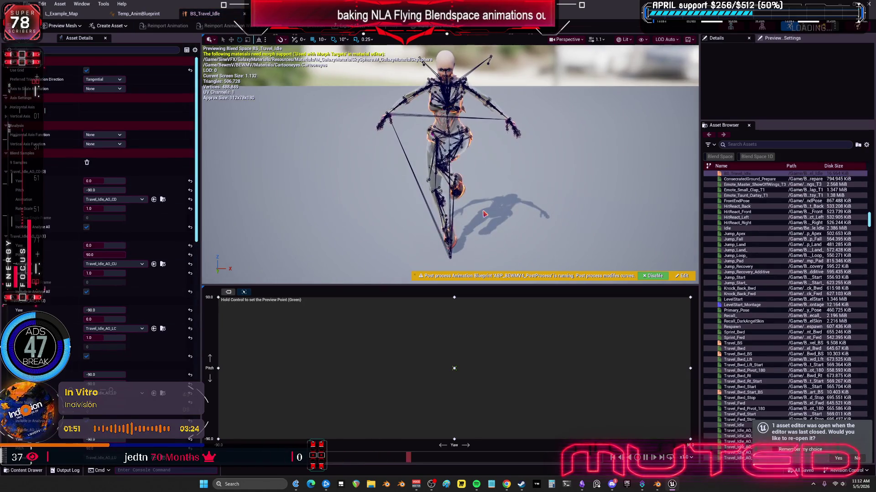
mouse_move(641, 486)
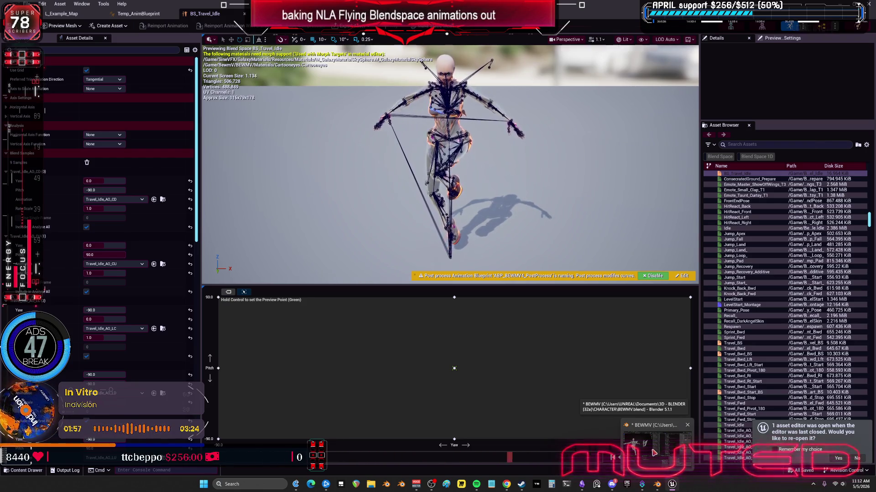
click(653, 453)
scroll(578, 233, down, 10)
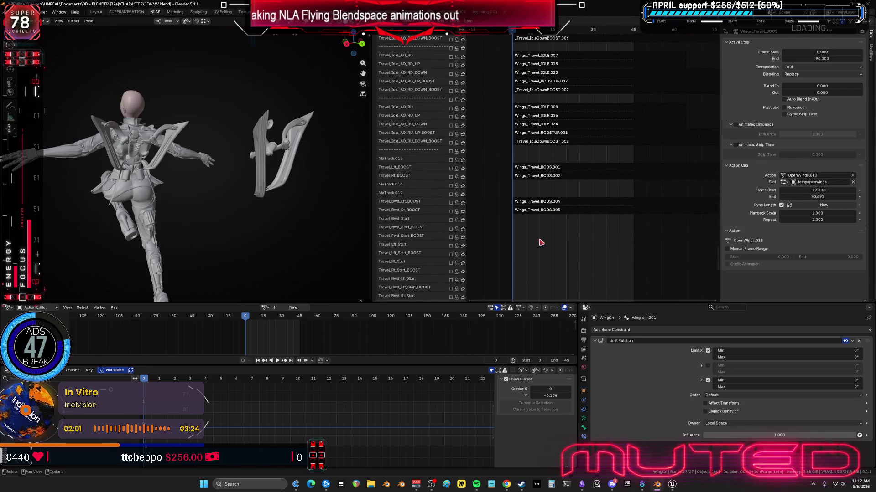
- Enable the IDLE->BackwardBoost track and preview its wing pose at frame 4
scroll(542, 243, down, 15)
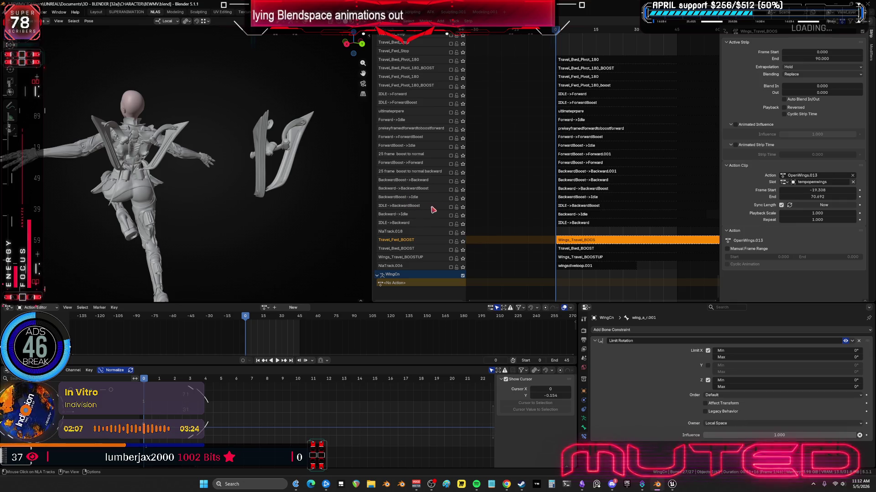
click(451, 208)
mouse_move(147, 383)
mouse_down()
mouse_move(289, 405)
mouse_move(514, 395)
mouse_up()
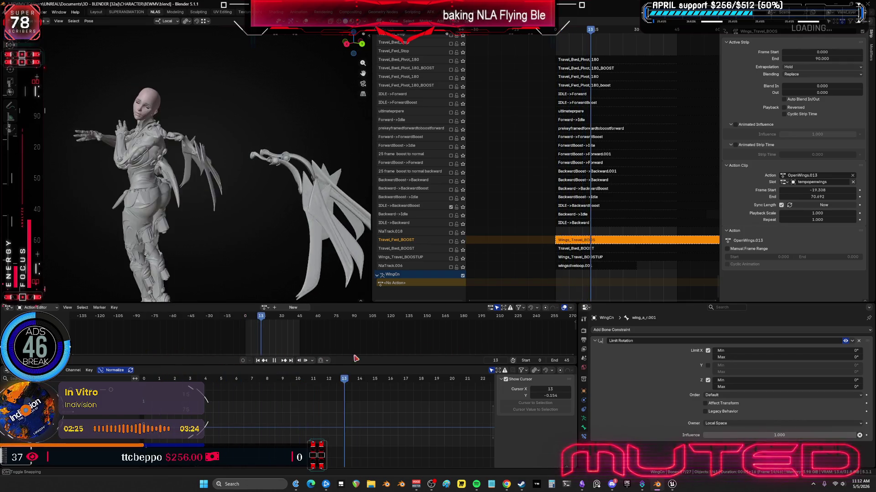
key(space)
mouse_move(284, 152)
middle_down()
mouse_move(320, 168)
mouse_move(250, 202)
middle_up()
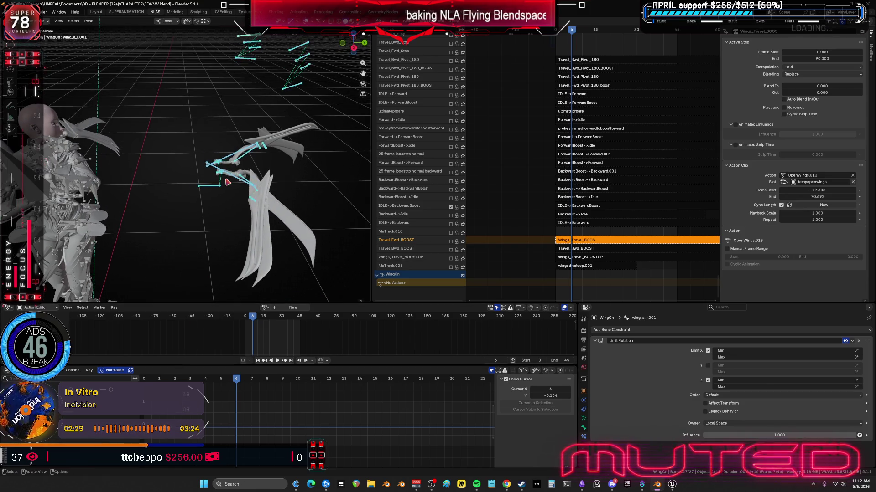
click(451, 209)
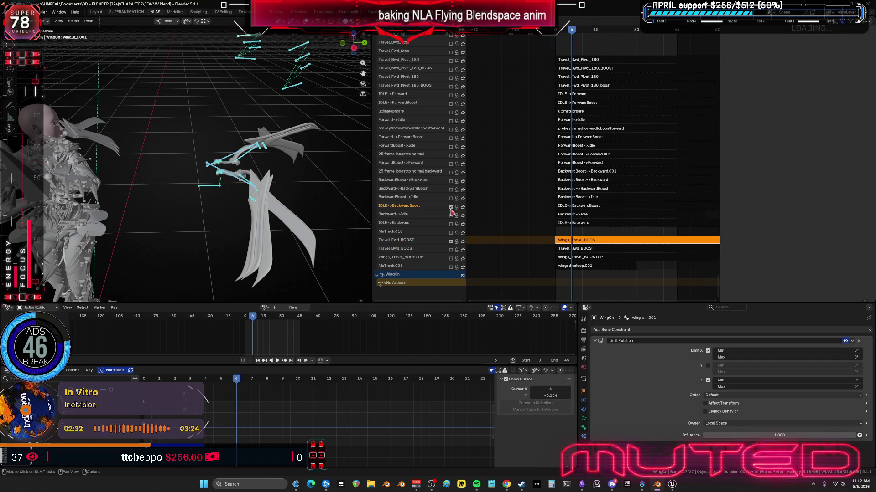
- Enable the Travel_Fwd_BOOST track, select its strip and enter tweak mode on OpenWings.013
click(451, 242)
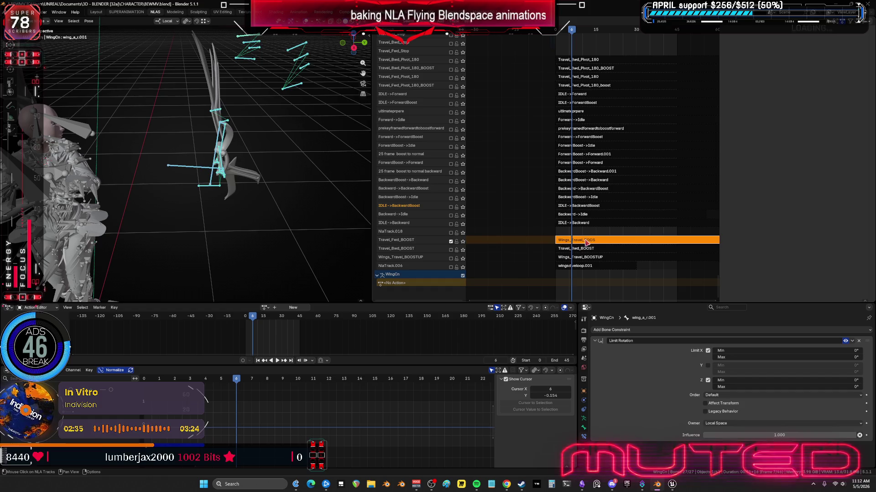
key(Tab)
key(Tab)
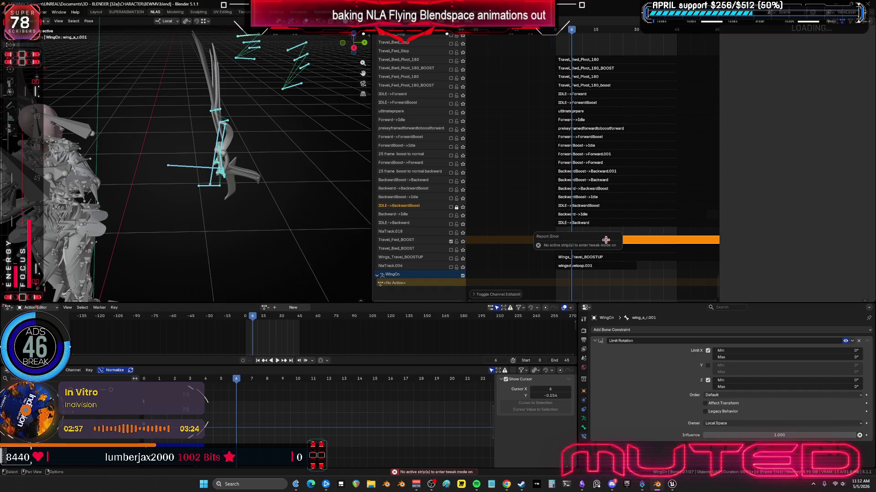
key(Tab)
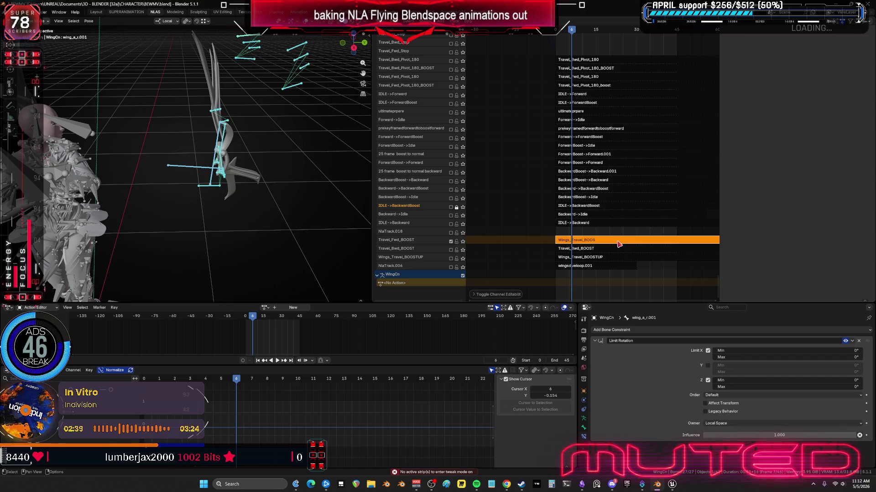
click(619, 244)
key(n)
key(Tab)
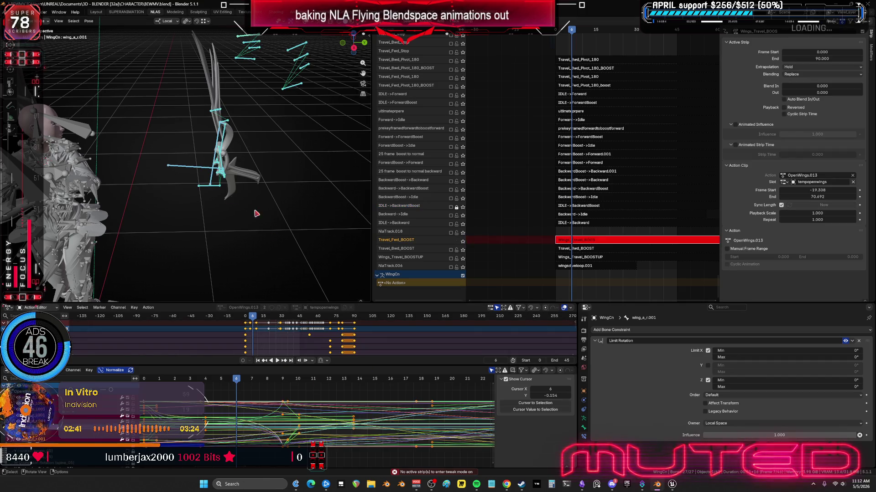
- Inspect the OpenWings.013 curves full-screen, select wing_ext_l, and exit tweak mode
key(ctrl+space)
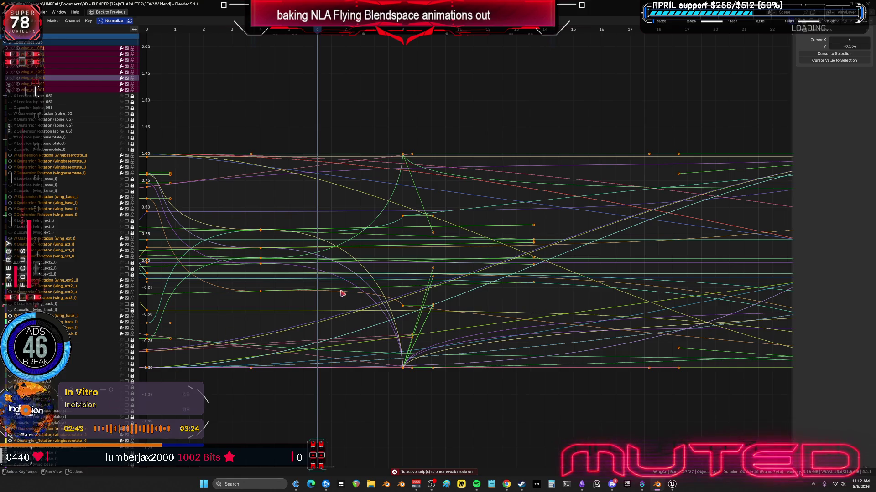
mouse_move(303, 240)
middle_down()
mouse_move(455, 322)
mouse_move(476, 256)
mouse_move(485, 151)
mouse_move(514, 260)
mouse_move(477, 186)
mouse_move(458, 318)
mouse_move(451, 305)
middle_up()
key(ctrl+space)
mouse_move(279, 200)
middle_down()
mouse_move(258, 230)
mouse_move(231, 206)
mouse_move(162, 201)
mouse_move(161, 172)
mouse_move(206, 173)
middle_up()
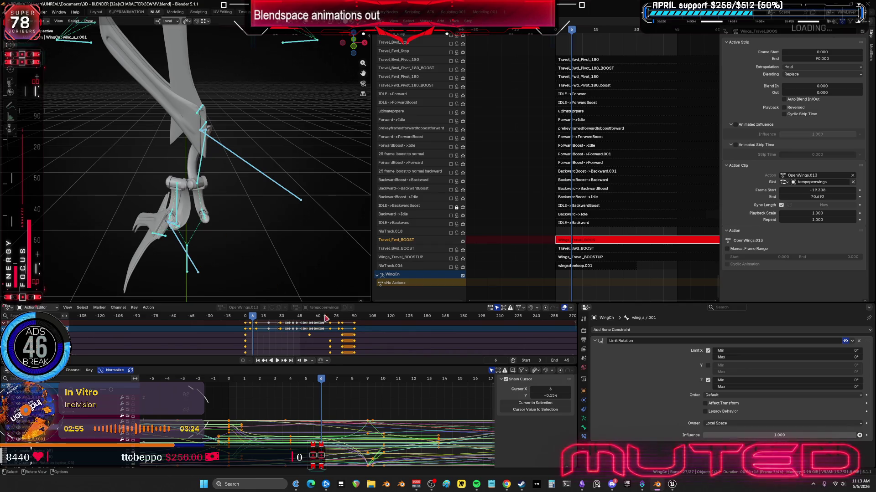
click(333, 416)
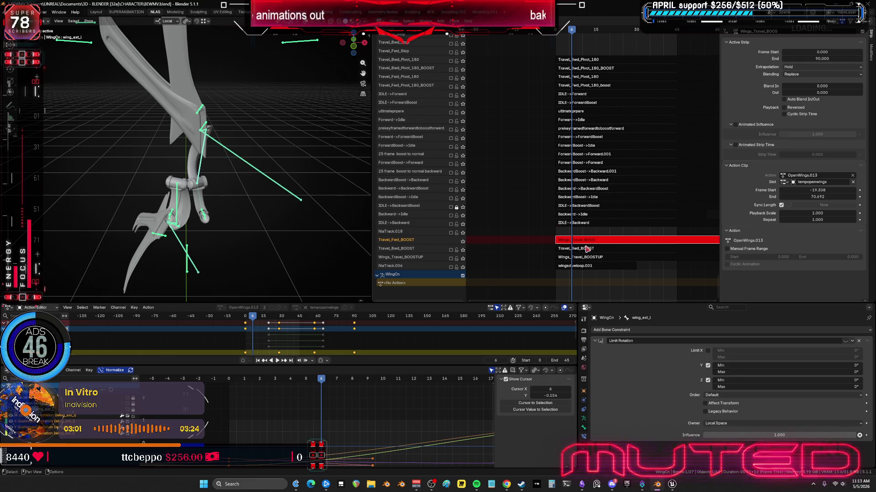
key(Tab)
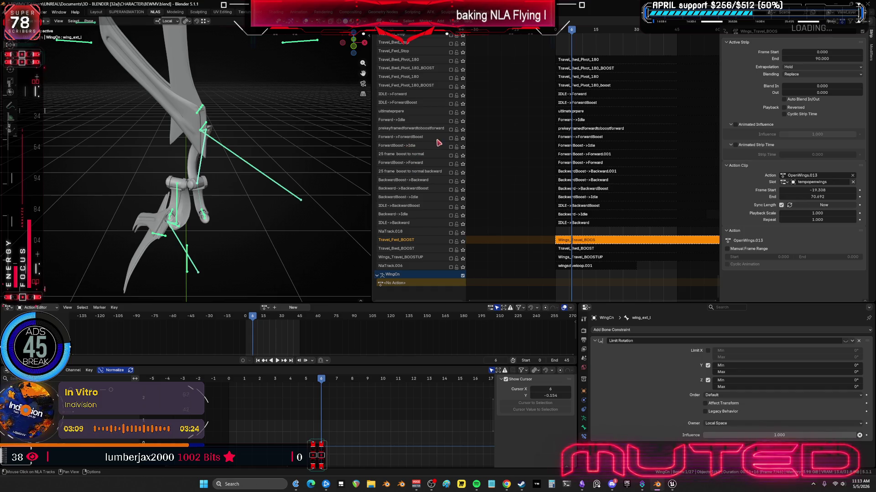
- Enable the Forward->ForwardBoost track, play its wing motion, and select its strip
click(451, 138)
key(space)
mouse_move(255, 320)
mouse_down()
mouse_move(278, 321)
mouse_move(242, 322)
mouse_move(266, 324)
mouse_up()
middle_drag(197, 221, 182, 228)
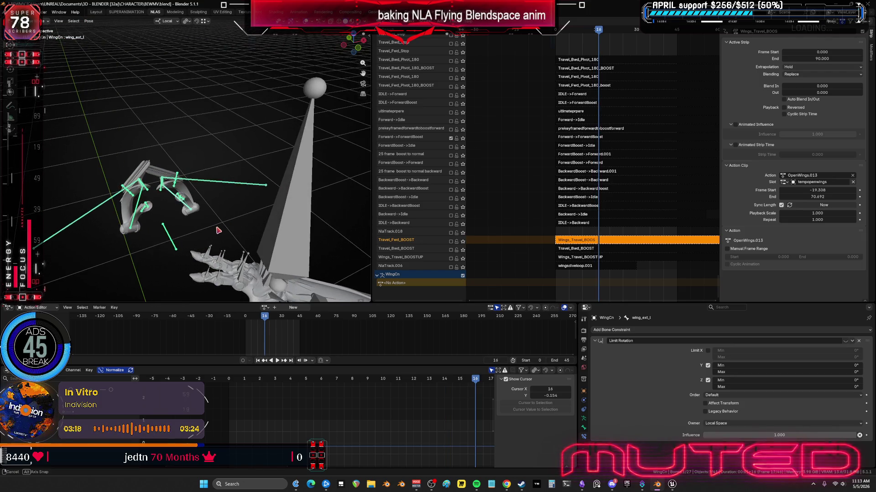
click(577, 140)
- Tweak OpenWings.021 and isolate the wing, Body.001 and WingCn armature in local view
key(Tab)
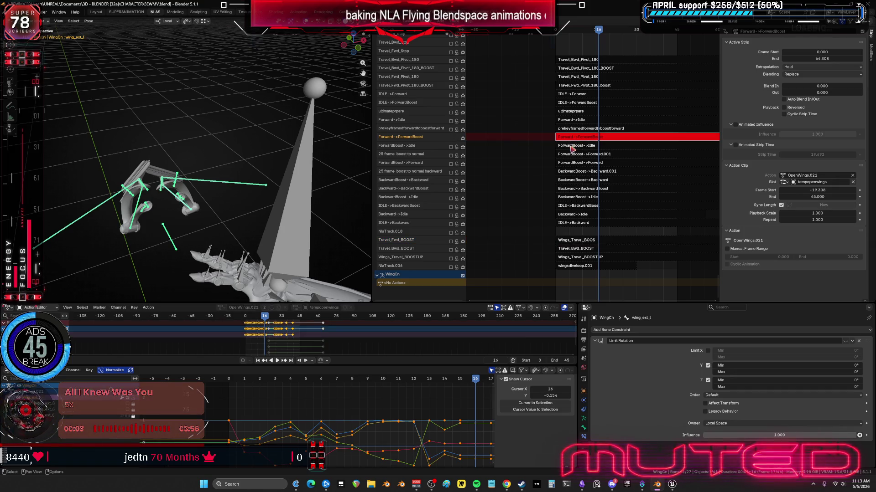
mouse_move(256, 215)
middle_down()
mouse_move(283, 215)
mouse_move(261, 218)
middle_up()
key(ctrl+Tab)
key(ctrl+space)
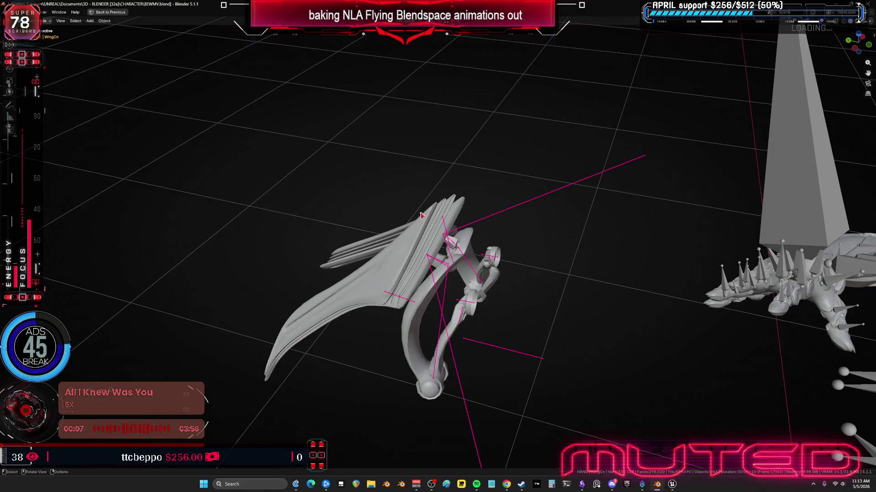
click(429, 297)
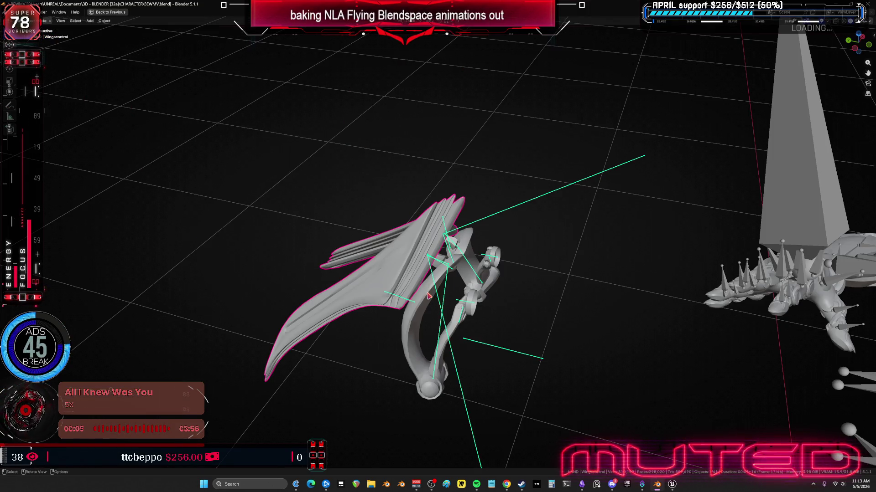
shift+click(509, 225)
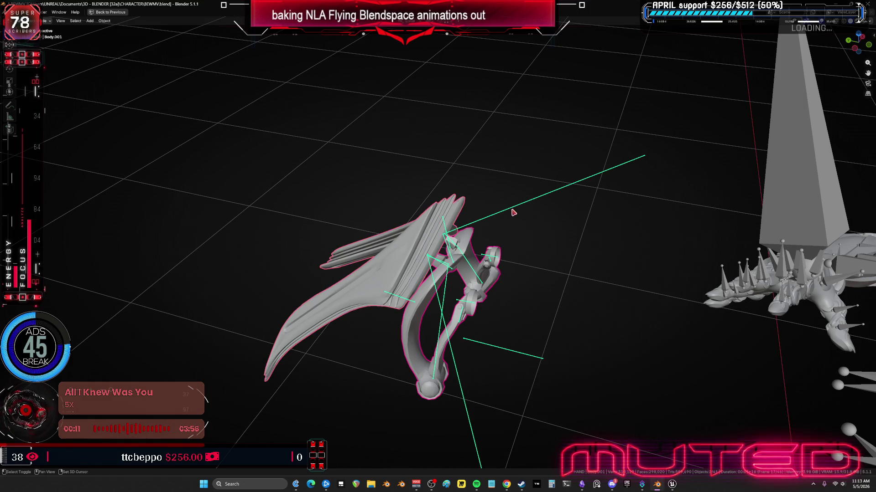
shift+click(513, 211)
key(KP_Divide)
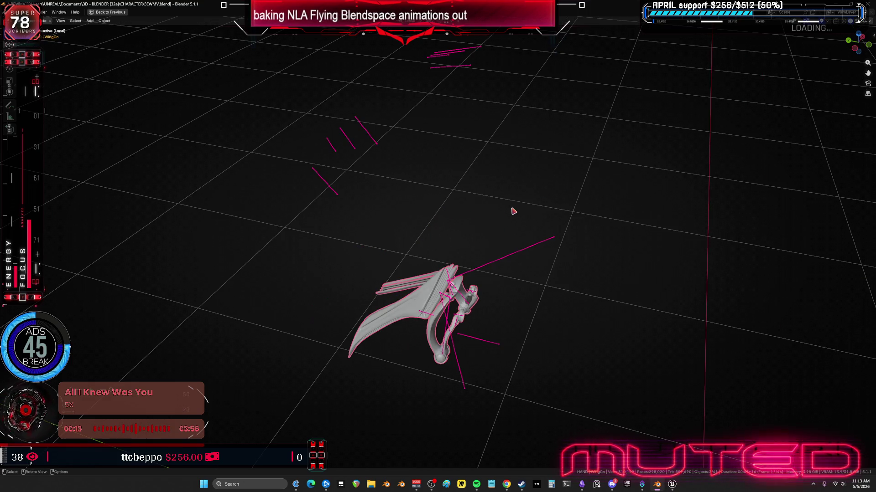
key(ctrl+space)
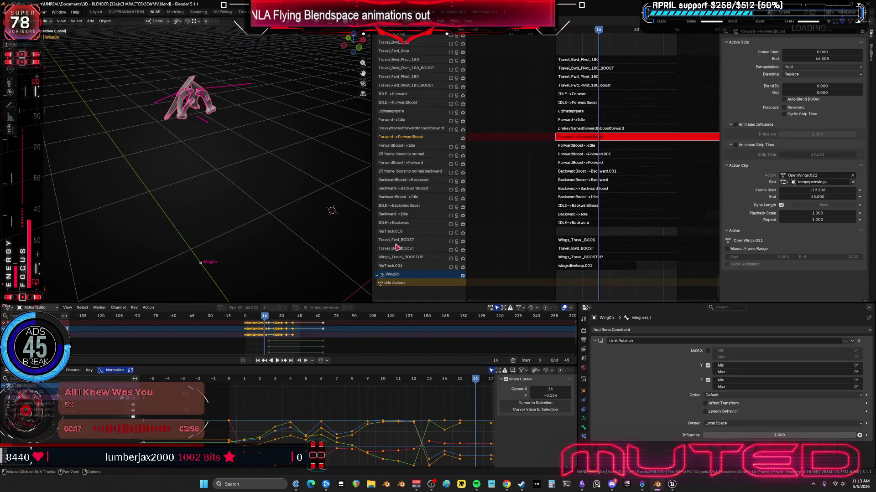
- Widen the 3D view, enter Pose Mode, select wingbaserotate_r and return to frame 1
drag(372, 242, 626, 235)
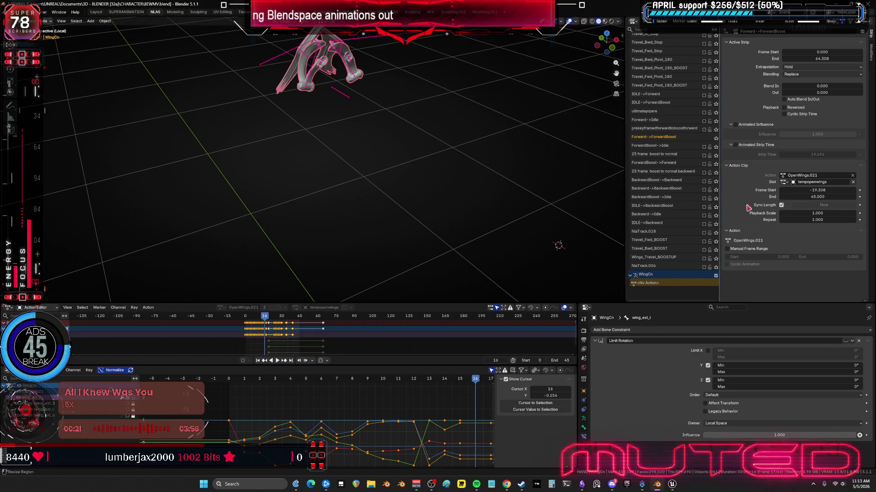
key(n)
mouse_move(627, 218)
mouse_down()
mouse_move(596, 250)
mouse_move(496, 253)
mouse_up()
mouse_move(496, 253)
middle_down()
mouse_move(432, 204)
mouse_move(391, 195)
mouse_move(397, 211)
mouse_move(399, 187)
mouse_move(377, 179)
middle_up()
key(ctrl+Tab)
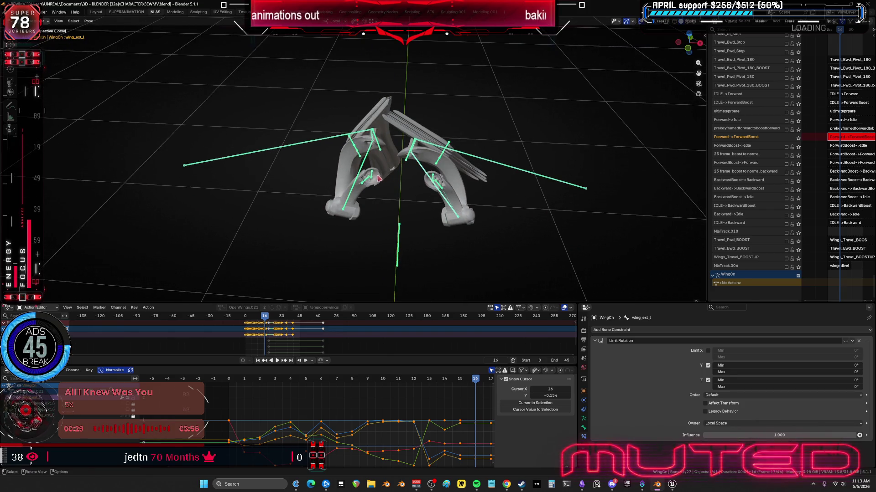
click(384, 179)
mouse_move(245, 381)
mouse_down()
mouse_move(231, 384)
mouse_move(436, 394)
mouse_up()
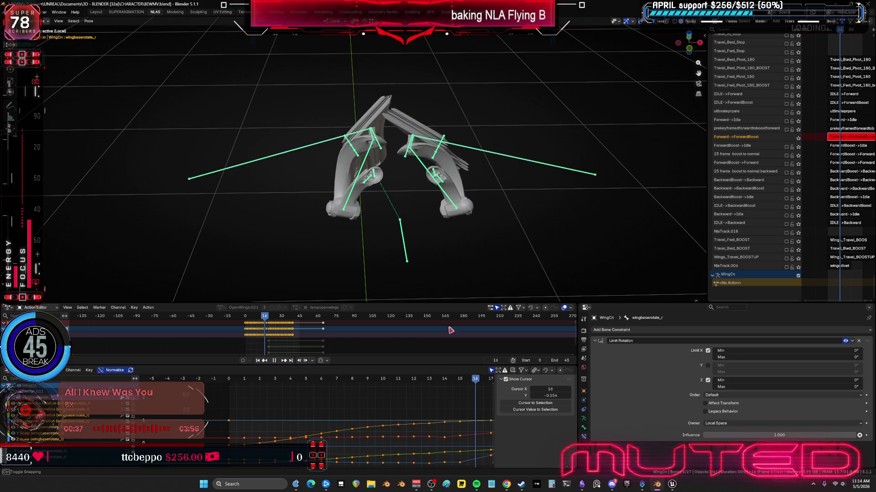
- Stop playback at frame 16 and select the wing_ext_r and wingbaserotate_l bones
key(space)
scroll(398, 431, down, 4)
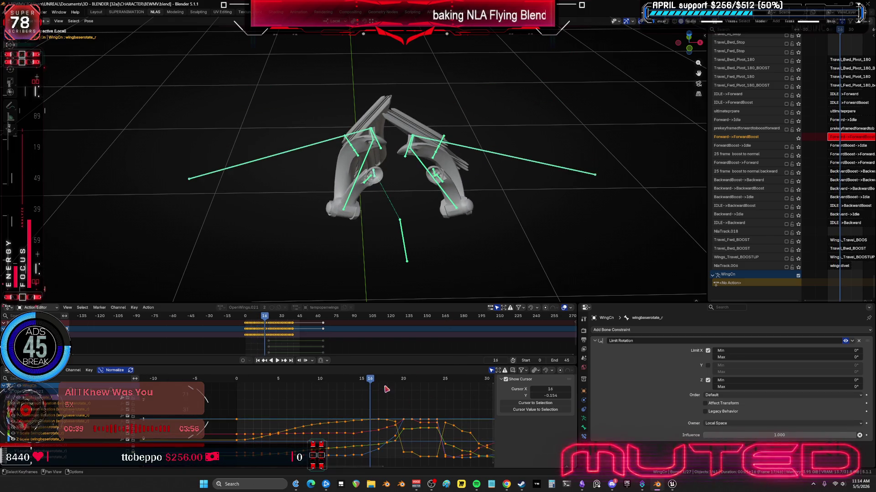
mouse_move(414, 181)
middle_down()
mouse_move(436, 223)
mouse_move(435, 199)
mouse_move(437, 210)
mouse_move(406, 152)
mouse_move(419, 167)
mouse_move(418, 196)
mouse_move(401, 221)
mouse_move(445, 180)
middle_up()
click(368, 154)
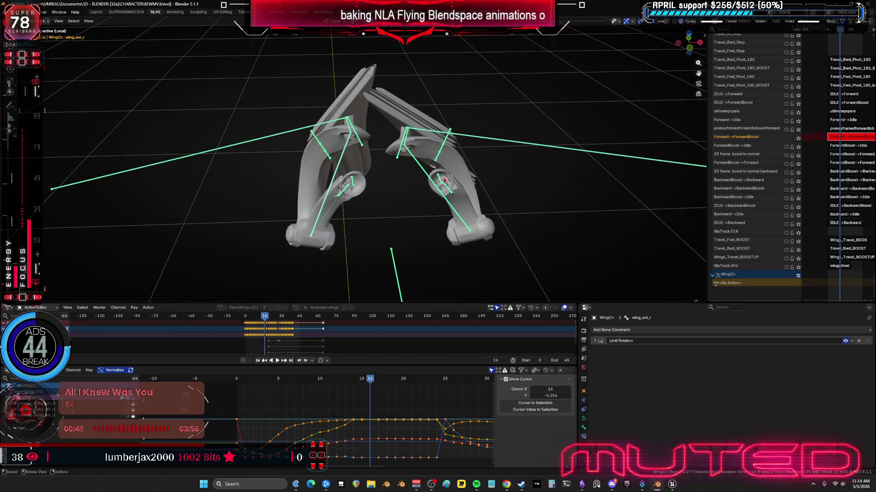
click(497, 201)
mouse_move(497, 201)
middle_down()
mouse_move(482, 162)
mouse_move(513, 166)
middle_up()
key(r)
right_click(496, 201)
- In front view, select wing_ext_l and wing_ext_r with overlays hidden
key(KP_1)
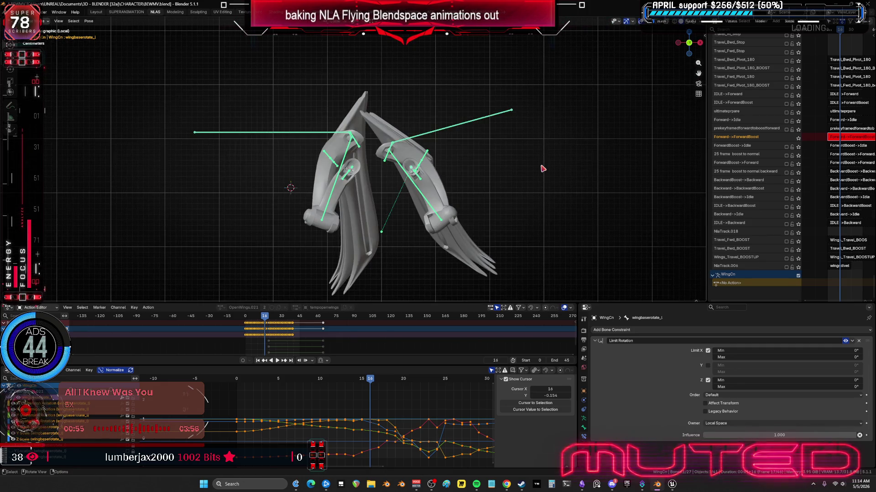
scroll(522, 170, up, 3)
shift+middle_drag(428, 208, 384, 168)
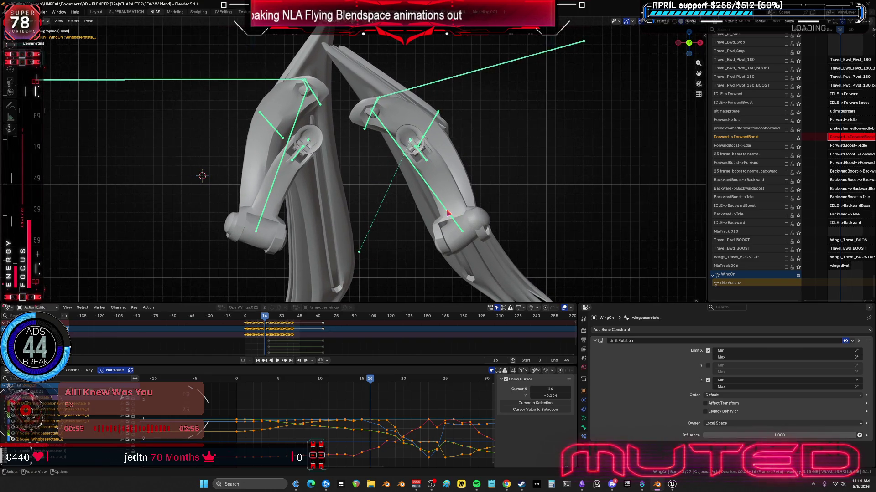
click(436, 210)
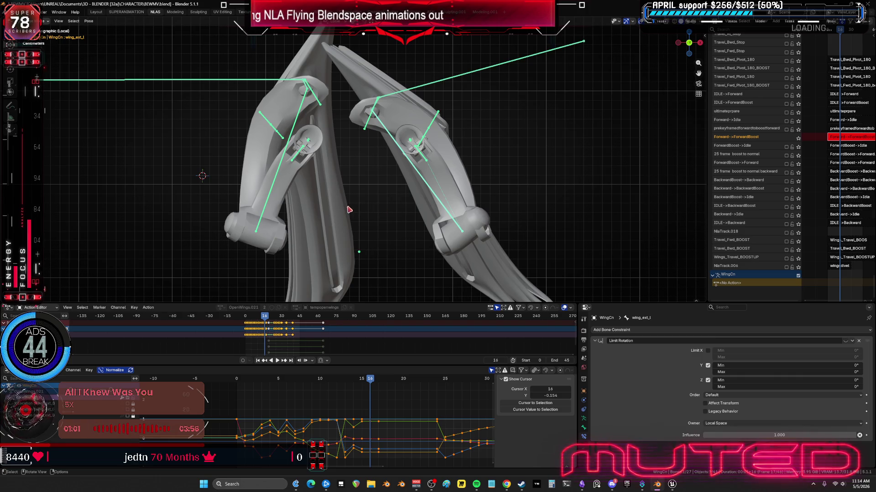
shift+click(271, 197)
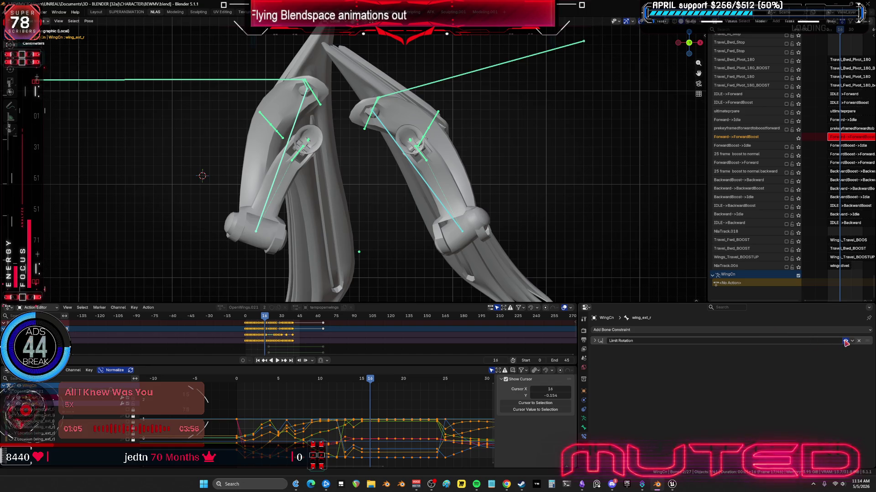
scroll(396, 215, down, 5)
mouse_move(396, 215)
middle_down()
mouse_move(391, 162)
mouse_move(420, 197)
middle_up()
key(shift+alt+z)
alt+scroll(397, 200, up, 10)
alt+scroll(395, 213, down, 14)
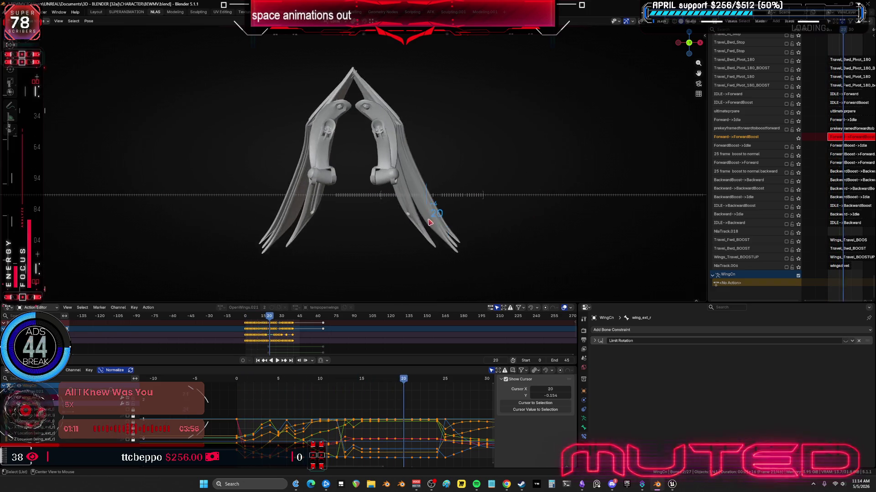
alt+scroll(430, 222, down, 19)
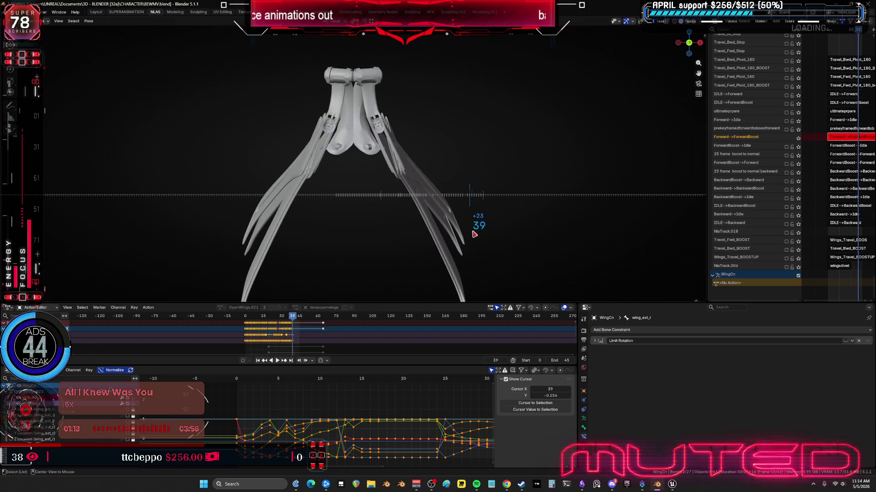
alt+scroll(474, 232, up, 20)
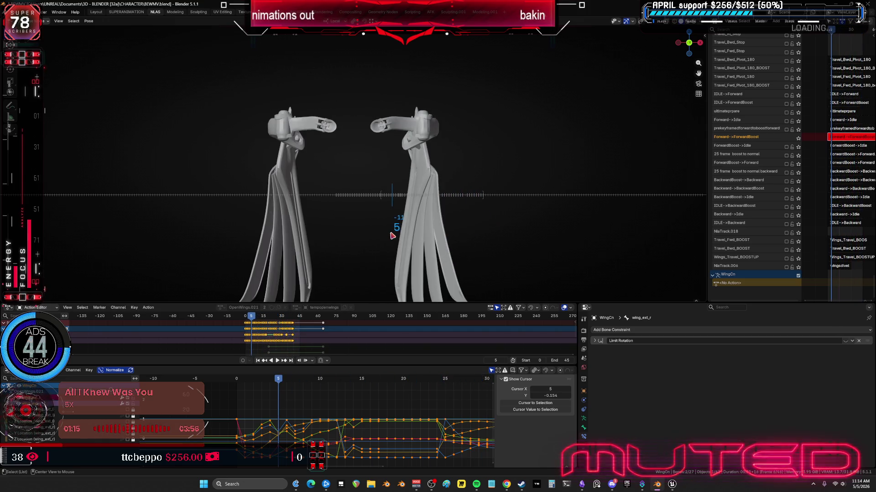
mouse_move(371, 142)
middle_down()
mouse_move(378, 184)
mouse_move(396, 169)
middle_up()
- Select all bones, toggle the Limit Rotation constraint, and review the flap to frame 43
click(406, 162)
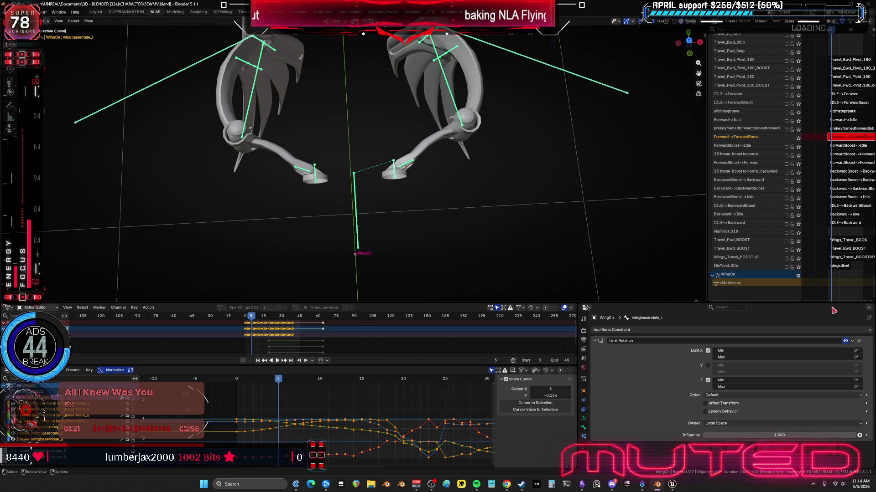
key(a)
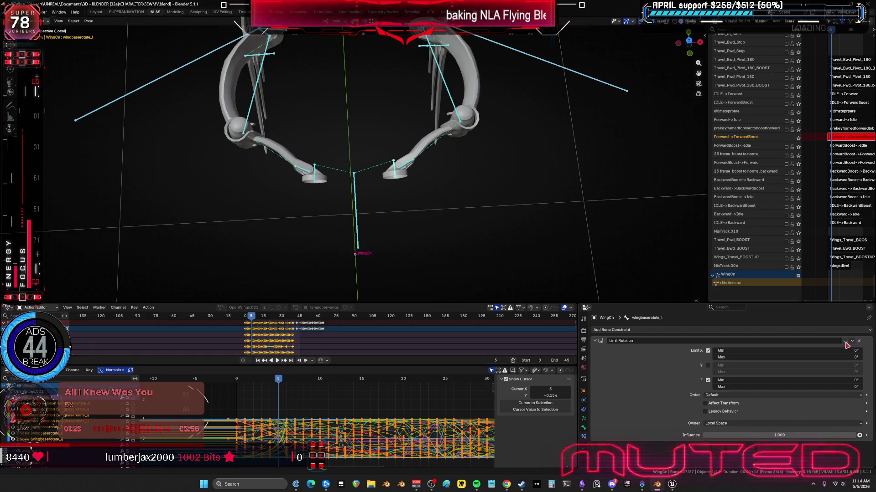
click(845, 340)
alt+scroll(418, 197, up, 5)
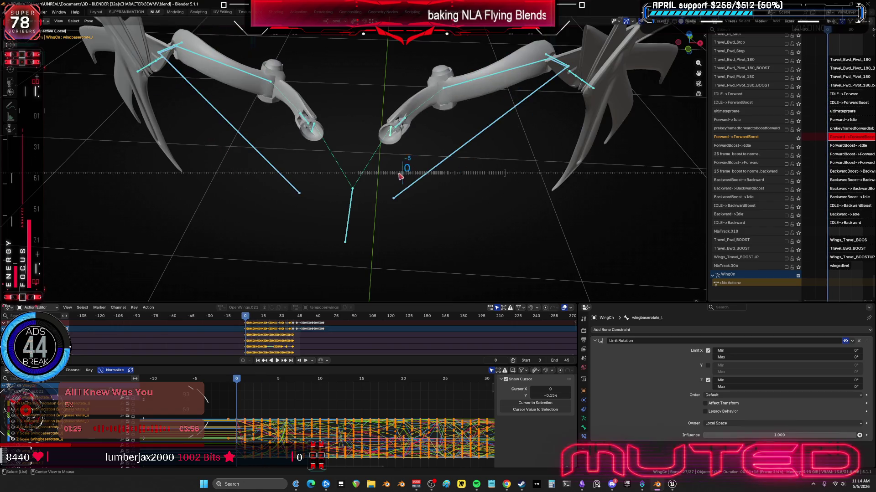
alt+scroll(418, 187, down, 12)
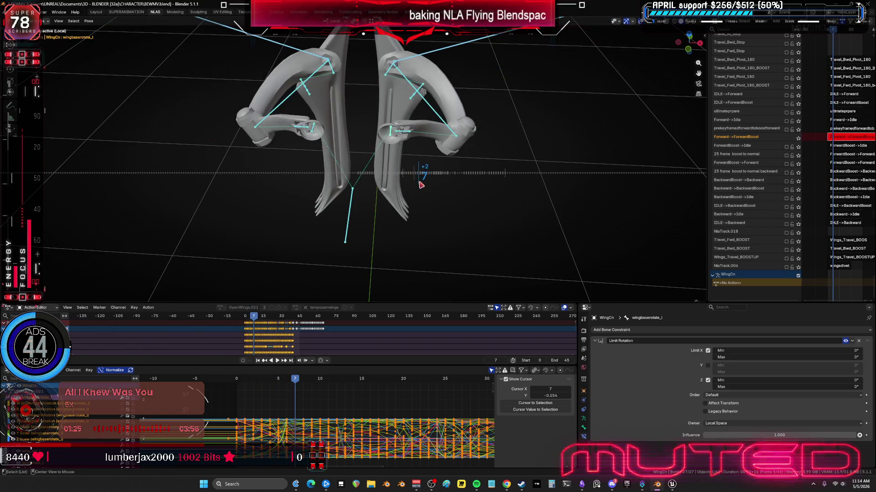
alt+scroll(433, 188, down, 16)
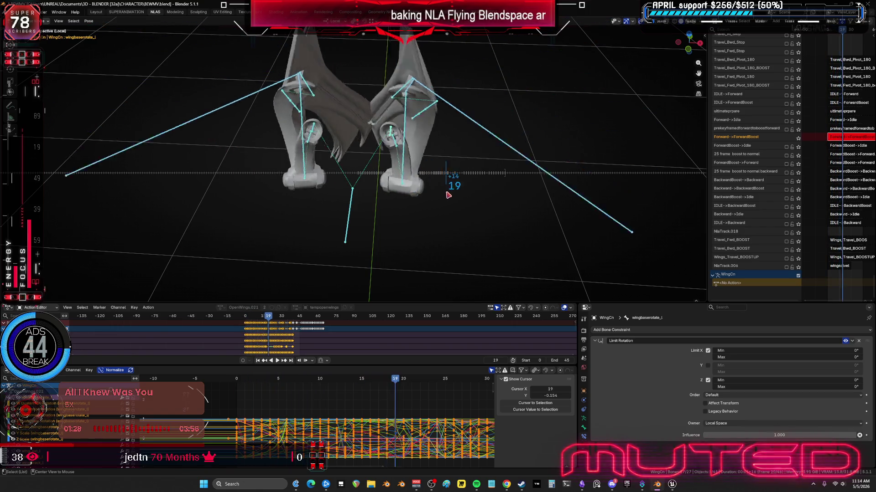
alt+scroll(471, 209, down, 16)
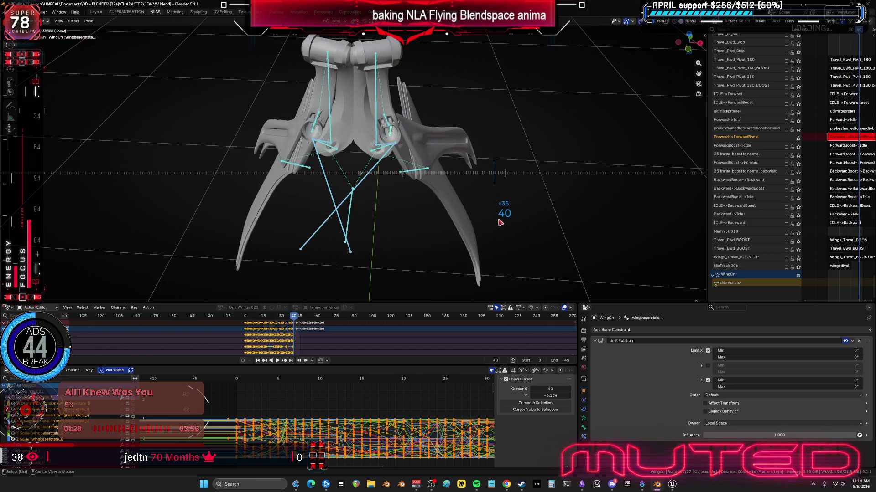
key(Left)
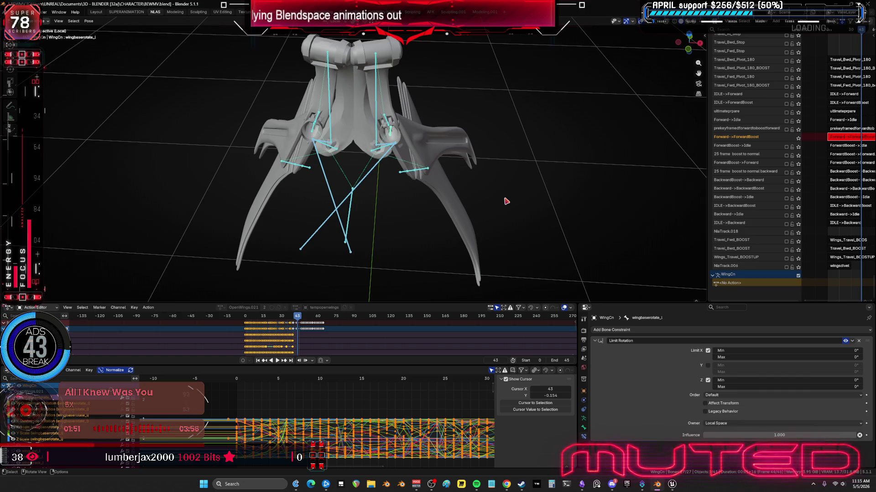
middle_drag(448, 91, 401, 182)
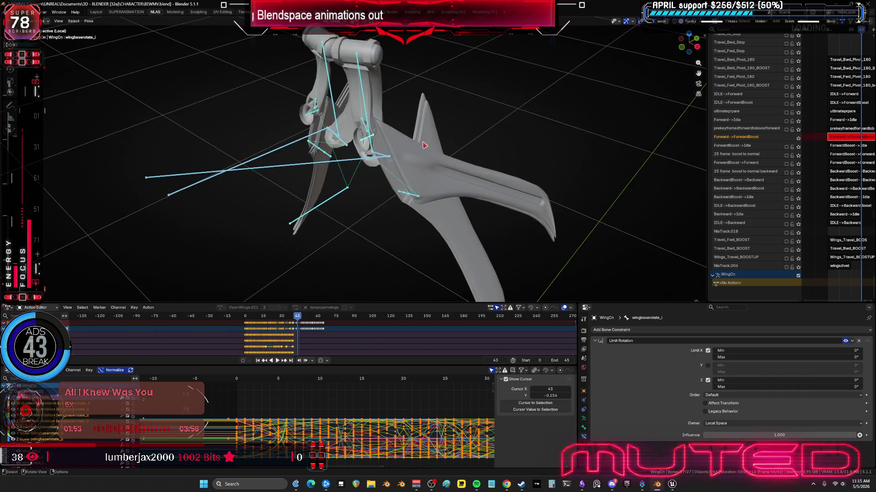
- Exit local view to show the whole character, with overlays hidden
key(ctrl+space)
scroll(383, 237, down, 3)
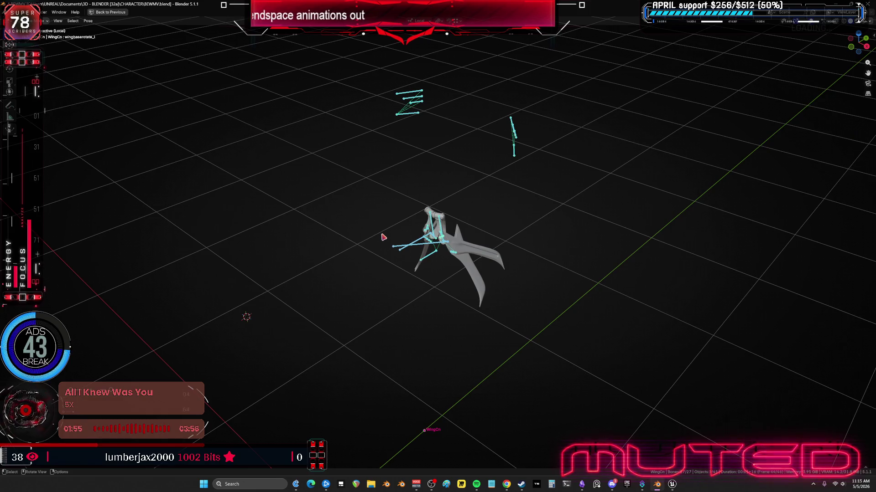
key(KP_Divide)
mouse_move(260, 168)
middle_down()
mouse_move(461, 301)
mouse_move(525, 274)
mouse_move(552, 283)
mouse_move(442, 244)
middle_up()
key(shift+alt+z)
key(shift+alt+z)
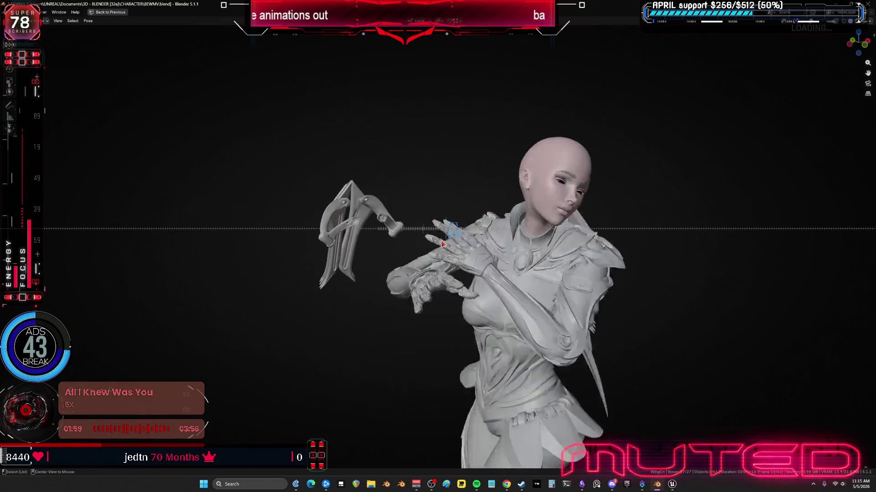
- Scrub the flying animation to frame 67, then bring up the wing action's F-curves
alt+scroll(442, 246, down, 10)
alt+scroll(489, 256, up, 5)
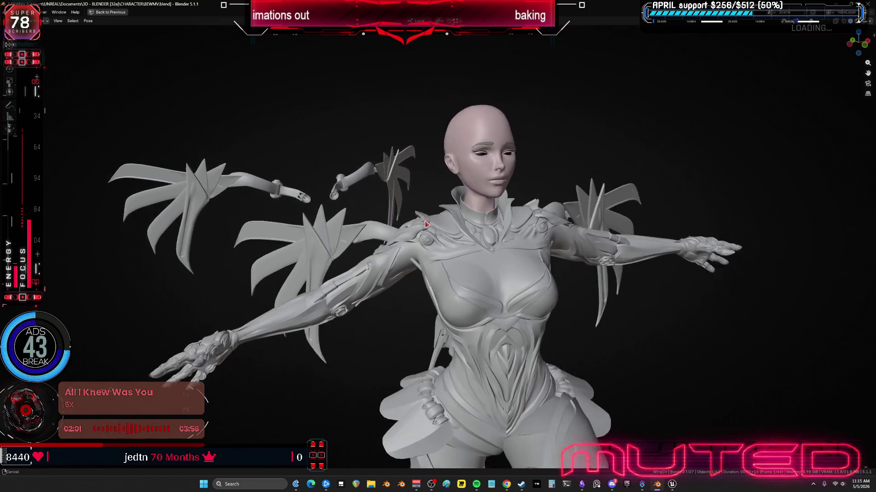
alt+scroll(390, 231, down, 3)
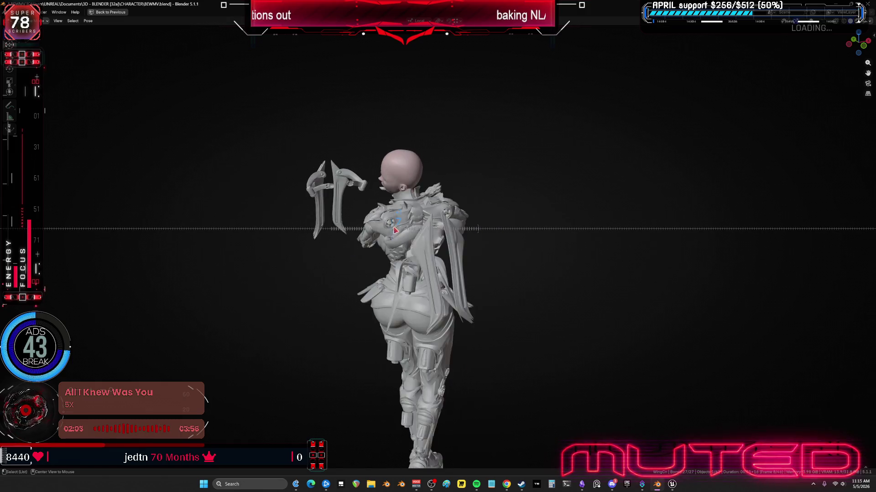
alt+scroll(385, 232, up, 8)
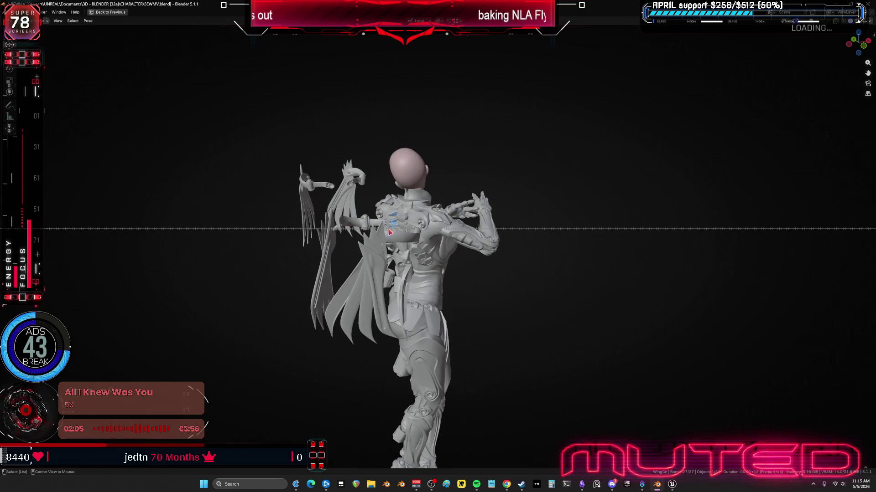
alt+scroll(403, 232, up, 14)
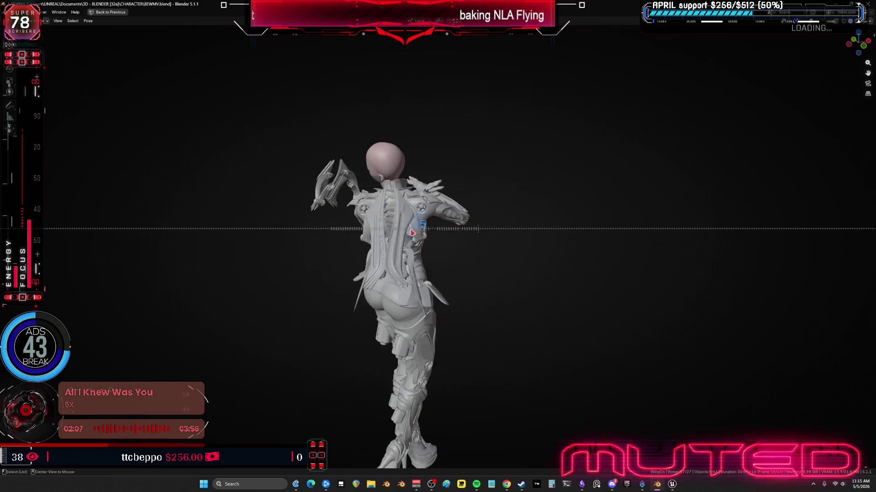
alt+scroll(451, 217, up, 12)
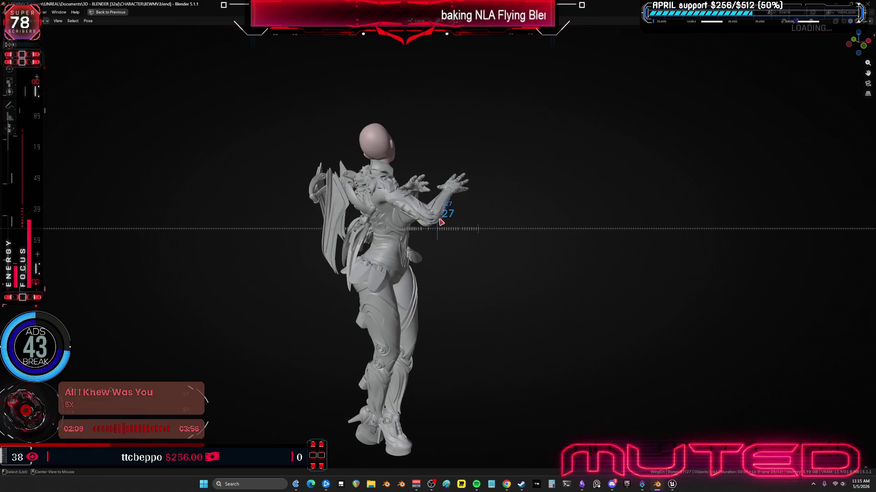
alt+scroll(462, 214, up, 20)
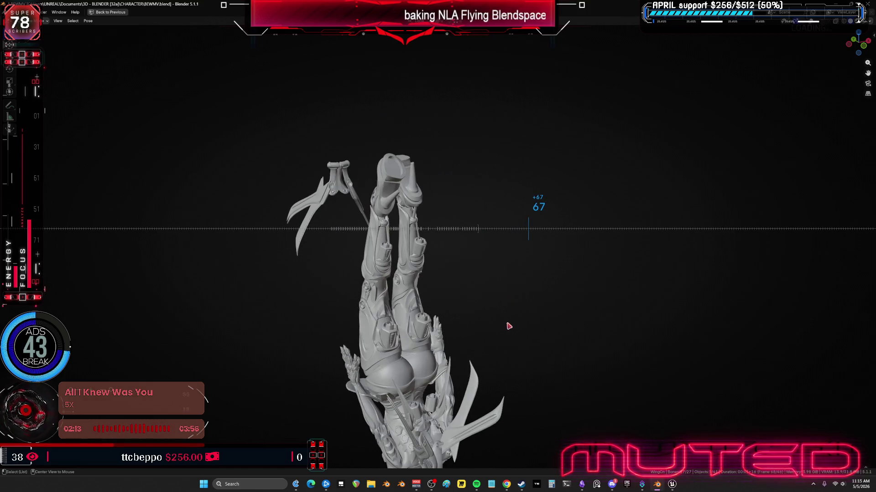
mouse_move(533, 138)
middle_down()
mouse_move(510, 274)
mouse_move(396, 215)
mouse_move(303, 215)
mouse_move(427, 196)
mouse_move(415, 289)
mouse_move(495, 290)
middle_up()
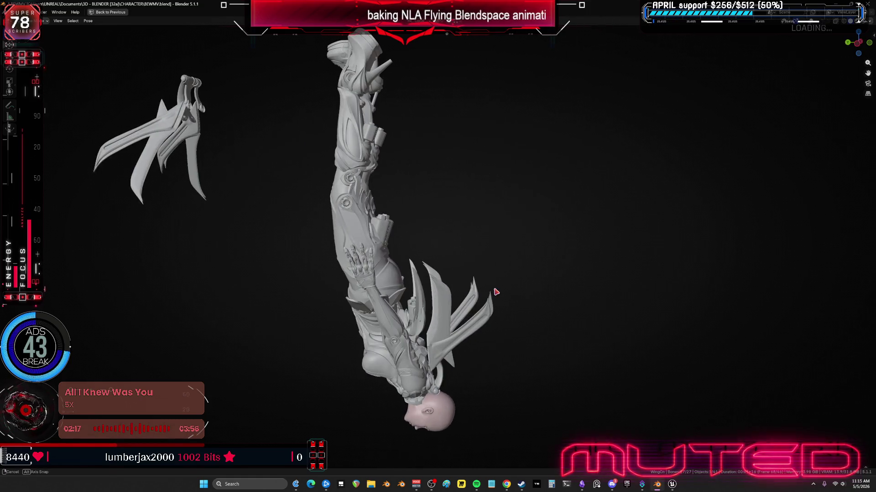
key(ctrl+space)
key(ctrl+space)
mouse_move(365, 401)
ctrl+middle_down()
mouse_move(456, 374)
mouse_move(533, 336)
mouse_move(506, 344)
mouse_move(516, 338)
ctrl+middle_up()
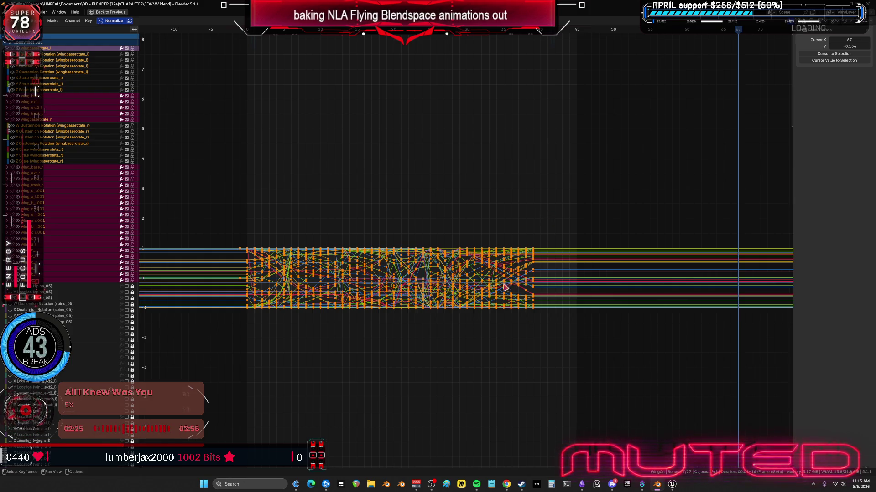
- Restore the full layout and switch the wing rig from Pose Mode to Object Mode
key(ctrl+space)
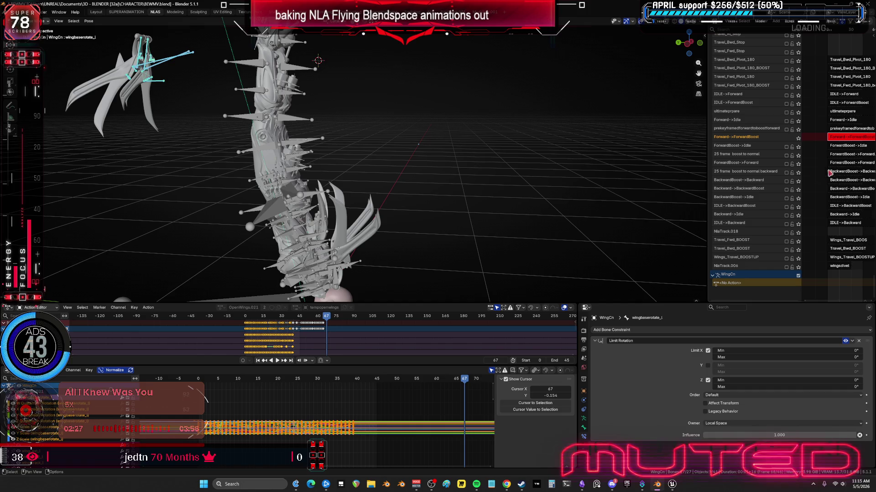
right_click(742, 136)
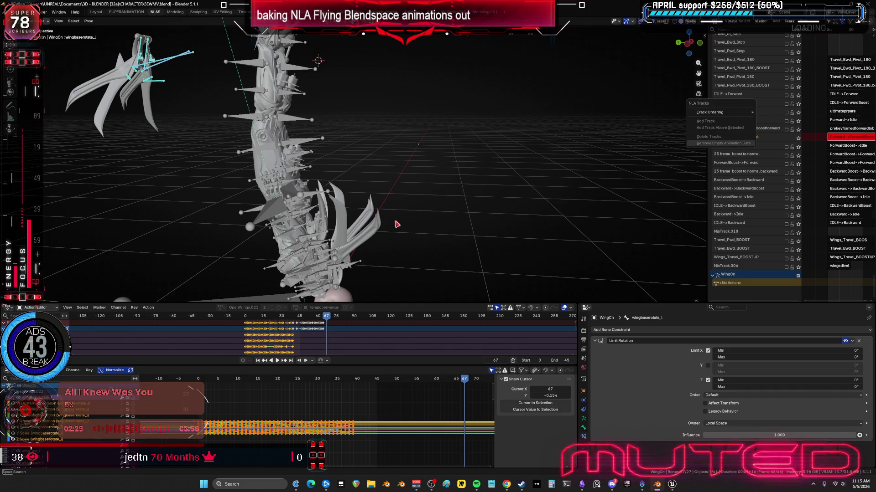
middle_drag(367, 227, 347, 229)
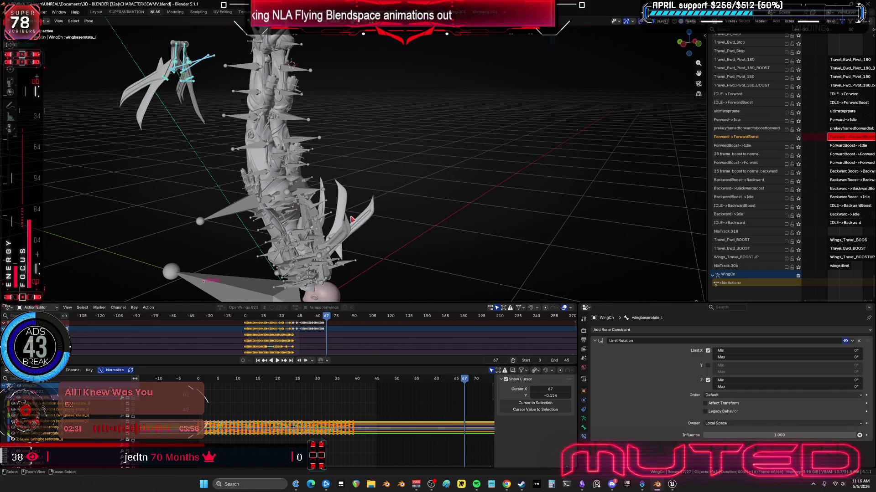
key(ctrl+Tab)
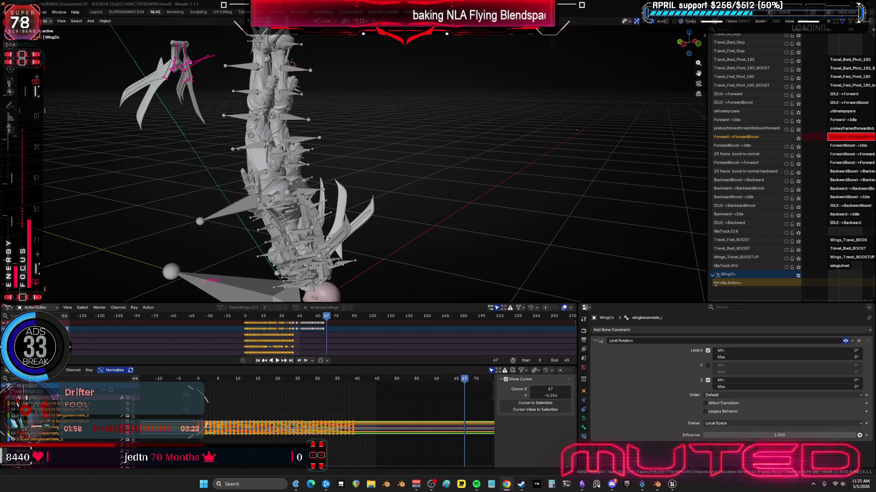
- Scrub the wing animation back from frame 67 to frame 0, view from behind, and select the wing bones
mouse_move(287, 233)
middle_down()
mouse_move(348, 213)
mouse_move(328, 201)
middle_up()
key(shift+alt+z)
alt+scroll(329, 201, down, 5)
key(shift+alt+z)
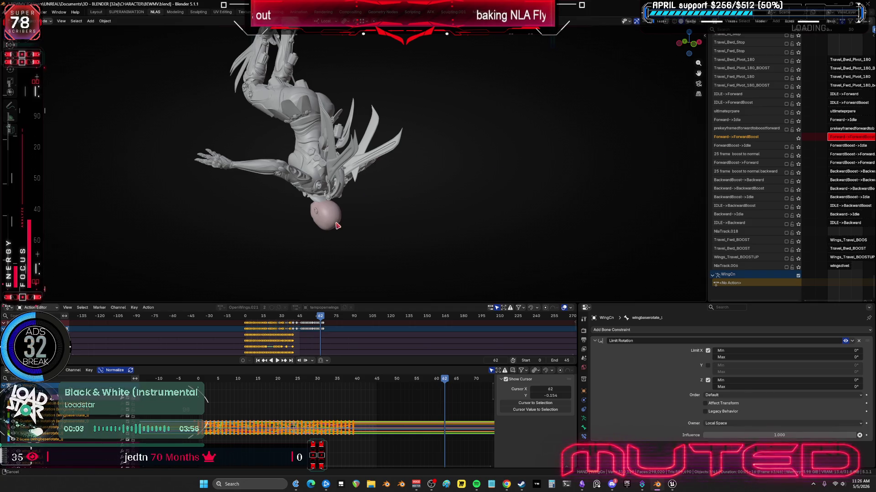
alt+scroll(335, 229, up, 8)
mouse_move(333, 233)
mouse_down()
mouse_move(260, 235)
mouse_move(181, 253)
mouse_up()
mouse_move(387, 132)
middle_down()
mouse_move(391, 203)
mouse_move(267, 212)
mouse_move(511, 188)
middle_up()
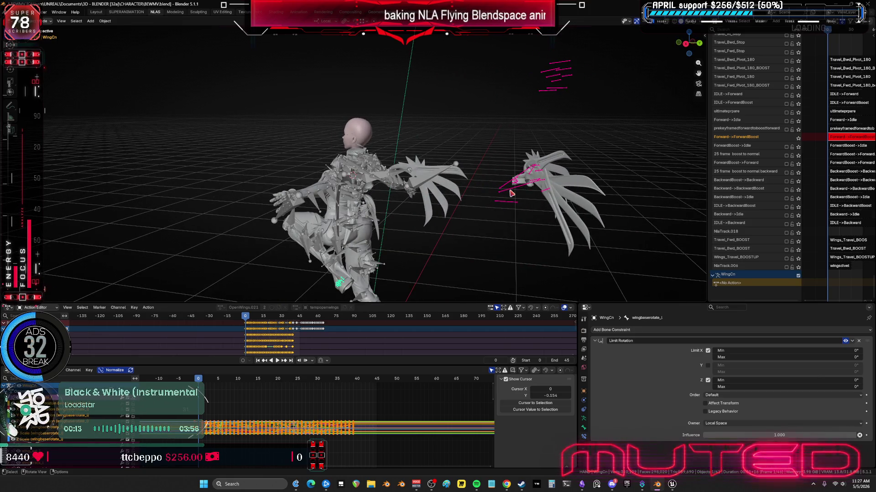
click(514, 195)
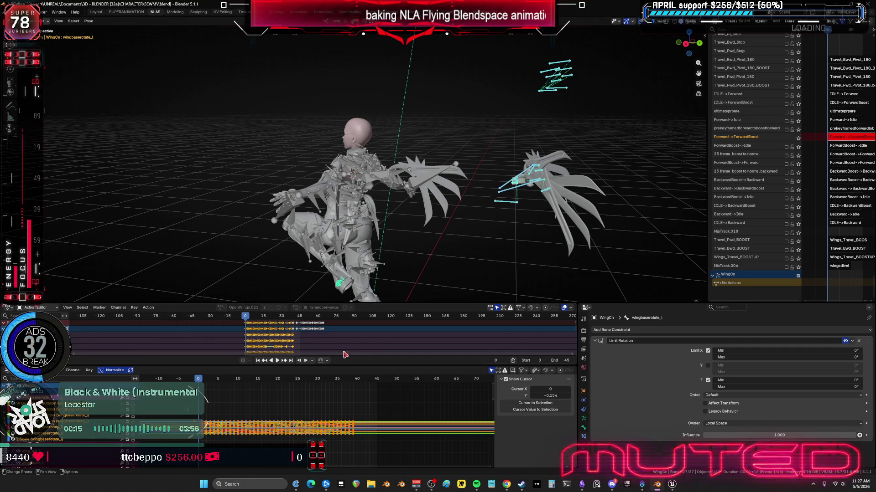
- Box-select all wing keyframes in the full-screen Graph Editor, move them by 16, and preview
key(ctrl+space)
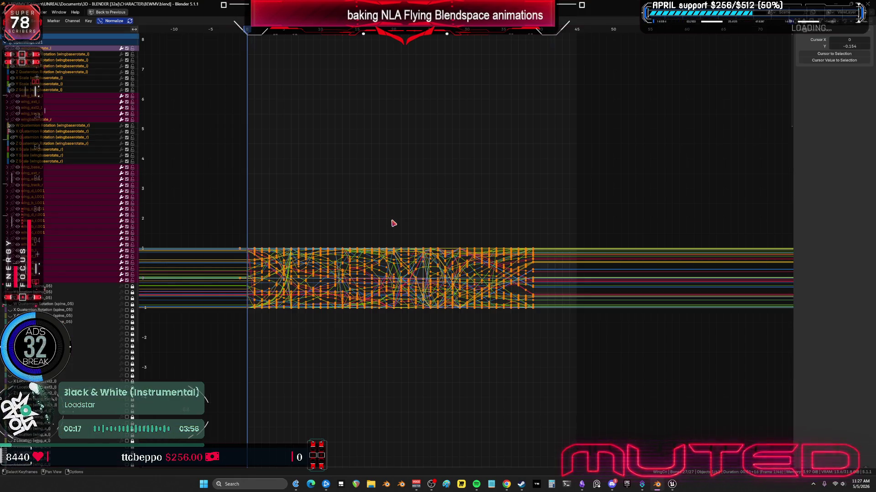
mouse_move(613, 365)
mouse_down()
mouse_move(297, 231)
mouse_move(256, 204)
mouse_move(272, 202)
mouse_up()
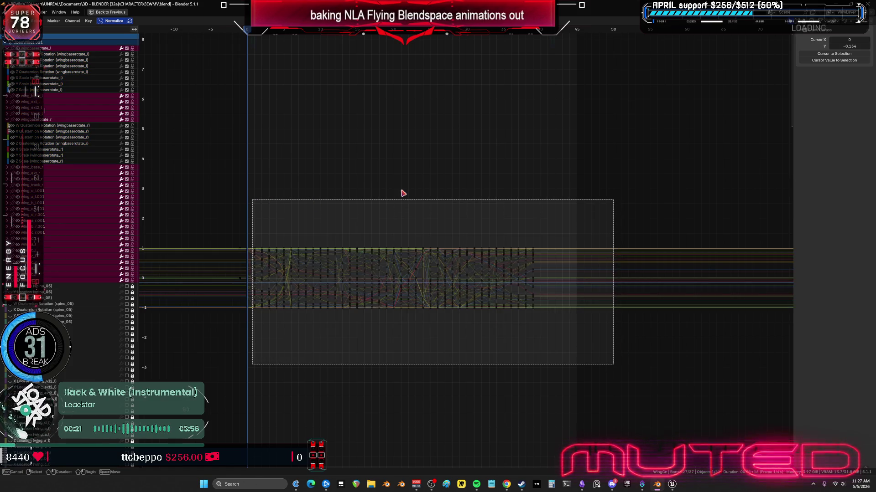
drag(403, 194, 402, 190)
text(g)
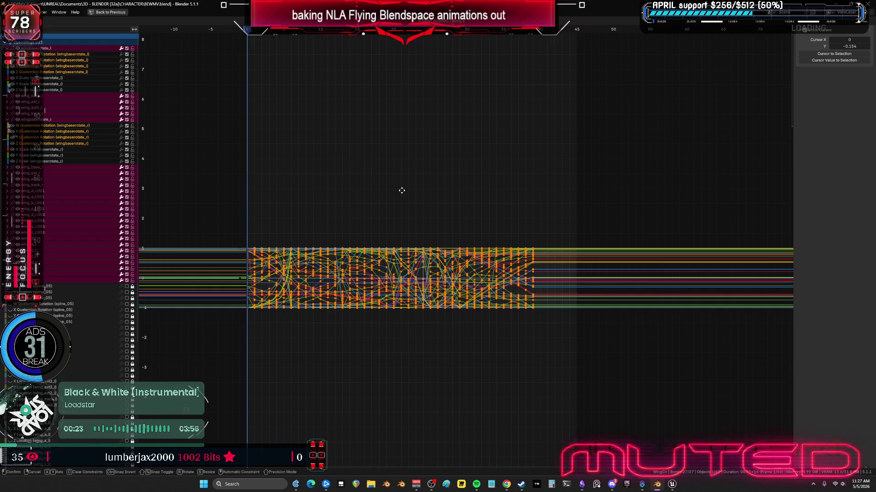
text(16)
key(Return)
key(ctrl+space)
key(Up)
mouse_move(449, 210)
mouse_down()
mouse_move(549, 215)
mouse_move(387, 233)
mouse_move(422, 249)
mouse_move(413, 248)
mouse_up()
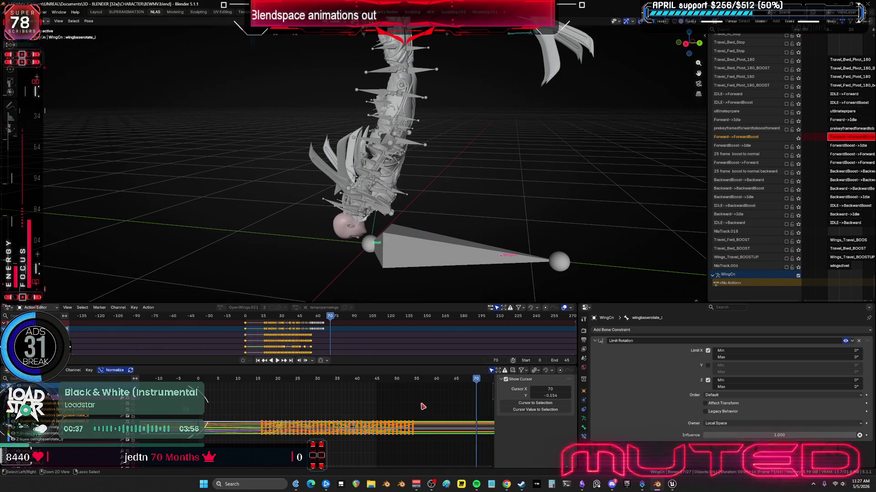
- Shift the wing keyframes 15 frames later along X and scrub to check the motion
key(ctrl+space)
middle_drag(606, 346, 412, 332)
text(gx)
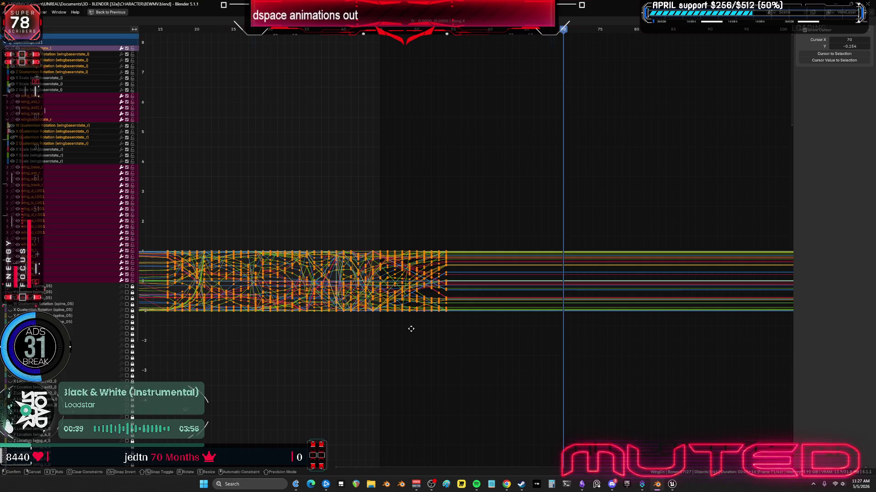
text(15)
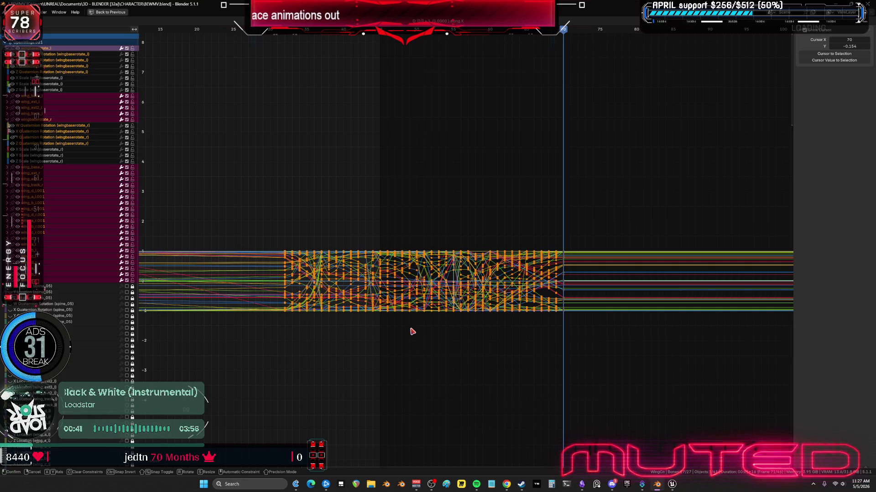
key(Return)
key(ctrl+space)
alt+drag(438, 217, 350, 212)
mouse_move(406, 221)
alt+mouse_down()
mouse_move(481, 218)
mouse_move(412, 223)
mouse_move(388, 204)
mouse_move(463, 211)
alt+mouse_up()
key(ctrl+space)
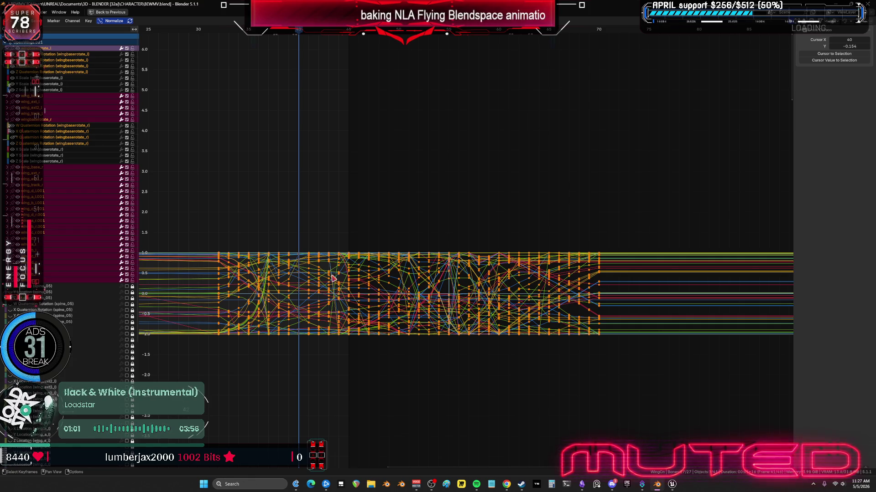
key(ctrl+space)
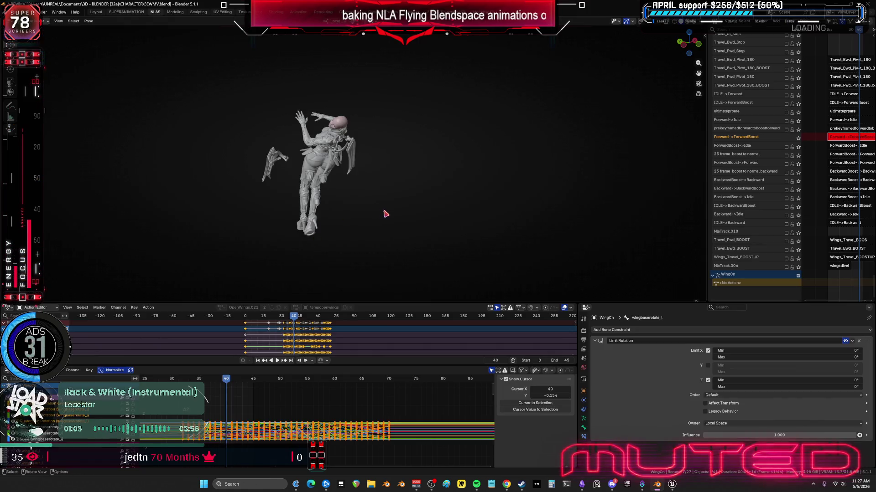
middle_drag(332, 181, 368, 191)
scroll(368, 191, up, 4)
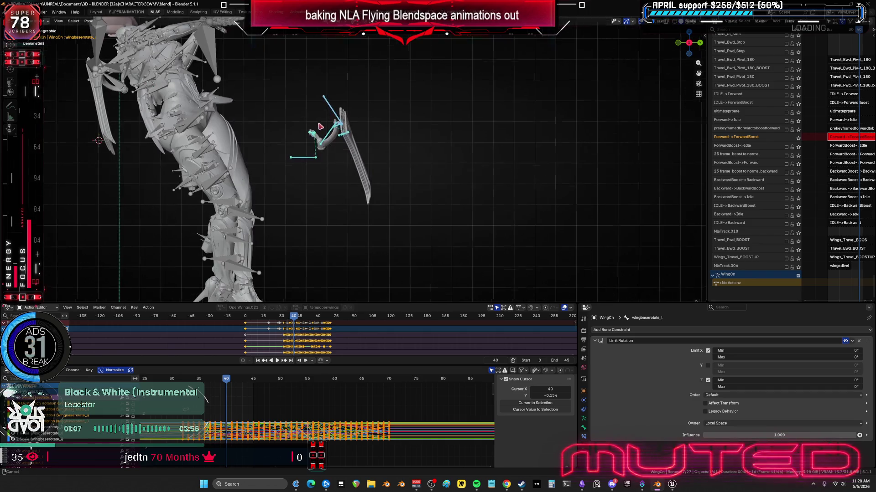
alt+scroll(348, 159, down, 6)
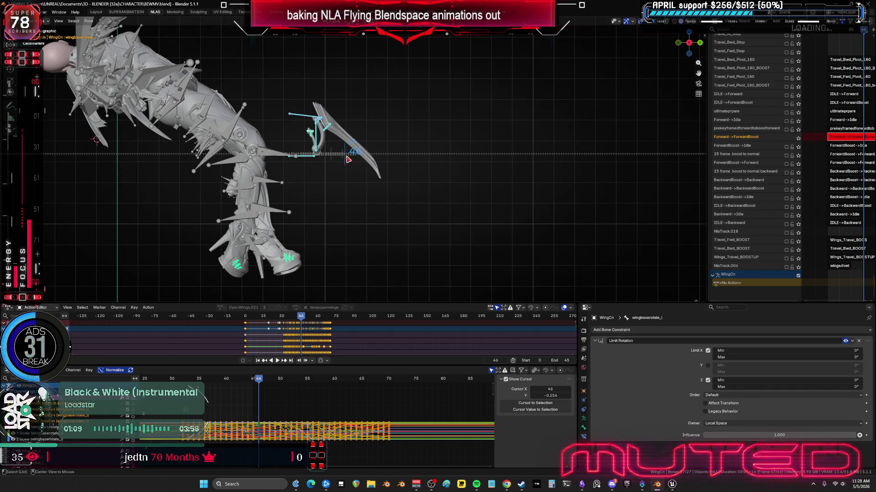
alt+scroll(348, 160, down, 1)
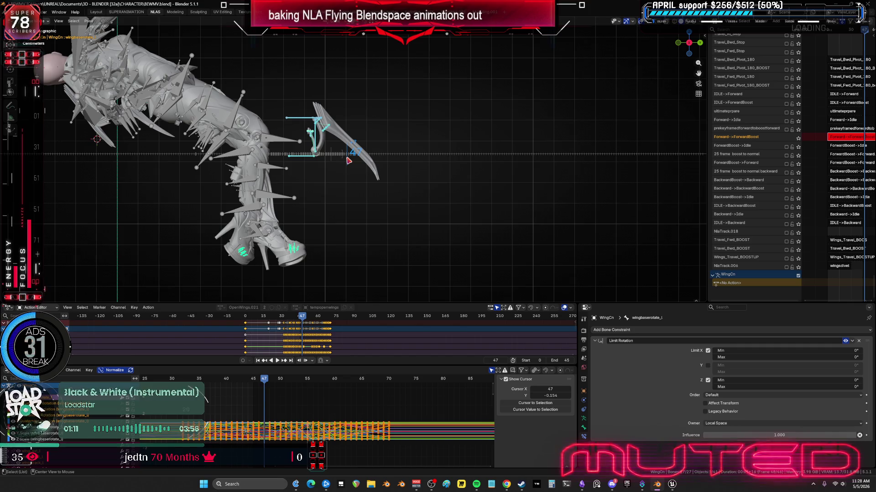
alt+scroll(348, 160, down, 11)
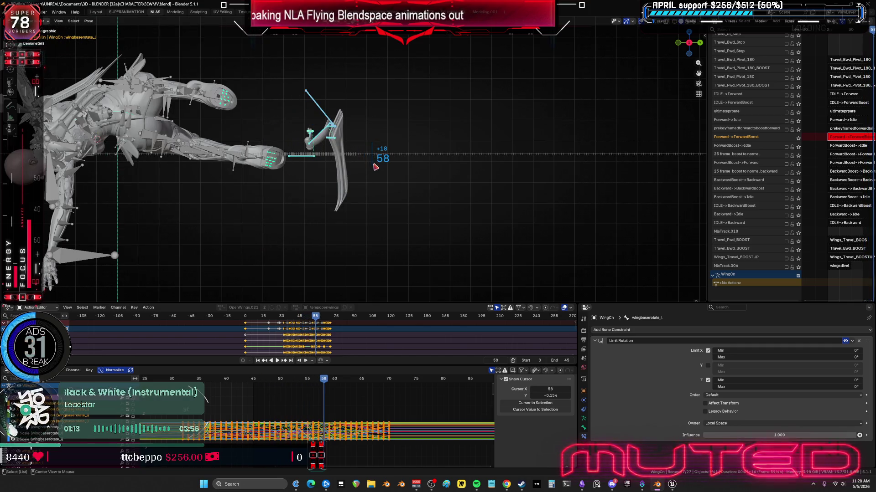
alt+scroll(375, 167, down, 9)
alt+scroll(395, 186, up, 20)
alt+scroll(334, 176, up, 17)
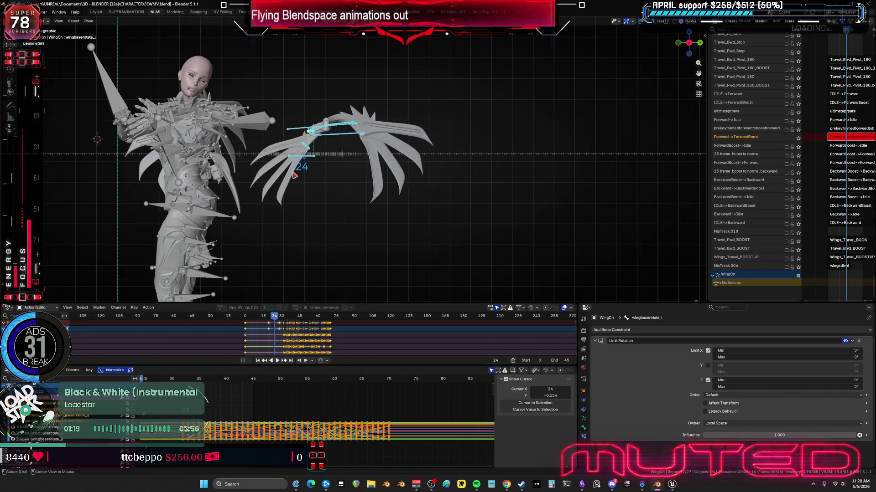
mouse_move(248, 182)
middle_down()
mouse_move(382, 230)
mouse_move(383, 219)
middle_up()
alt+scroll(385, 210, up, 16)
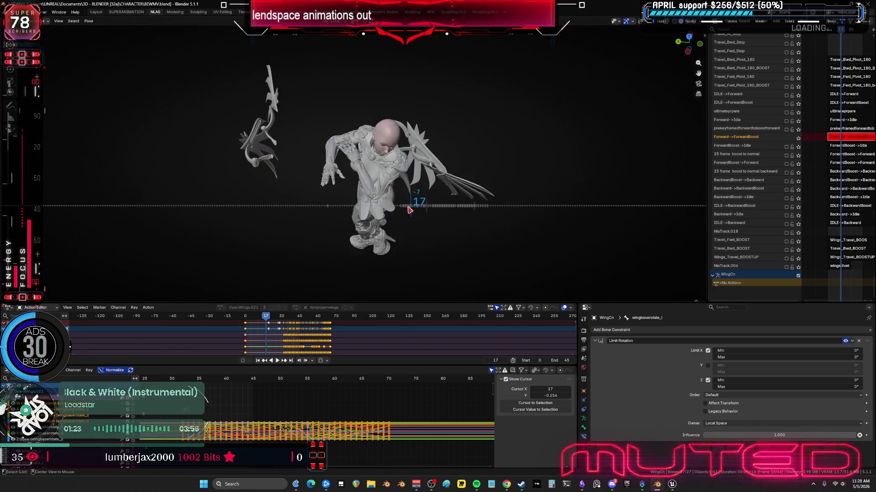
alt+scroll(365, 210, up, 8)
alt+scroll(373, 211, down, 2)
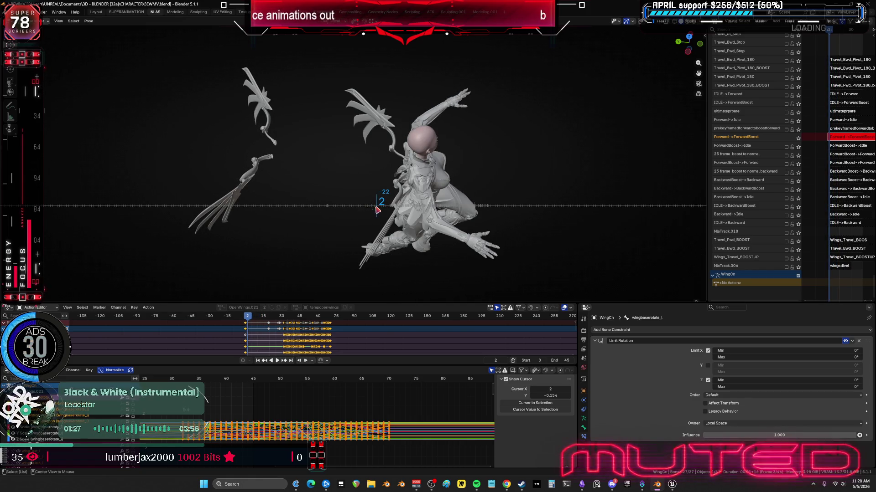
alt+scroll(378, 210, down, 4)
mouse_move(257, 191)
middle_down()
mouse_move(290, 178)
mouse_move(346, 206)
middle_up()
middle_drag(287, 417, 466, 416)
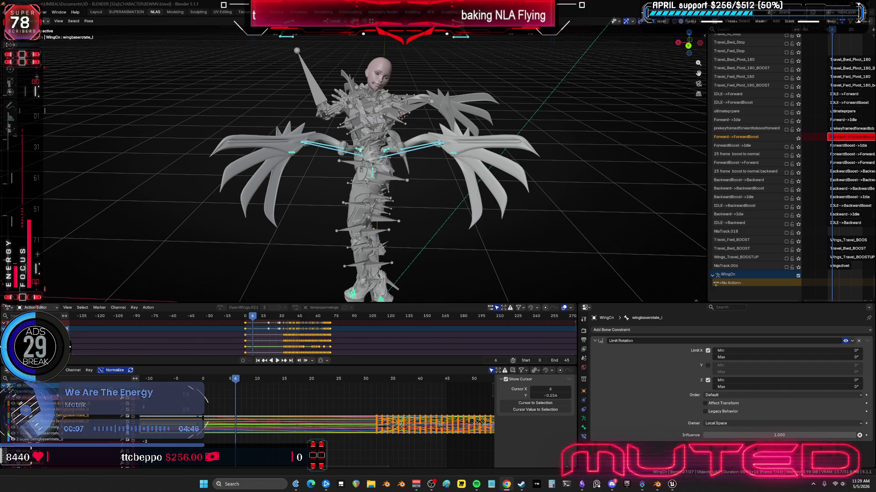
- Frame a wing bone with overlays on, scrub to frame 25, and select the wing_base_l bone
mouse_move(446, 145)
middle_down()
mouse_move(454, 143)
mouse_move(450, 162)
mouse_move(477, 176)
middle_up()
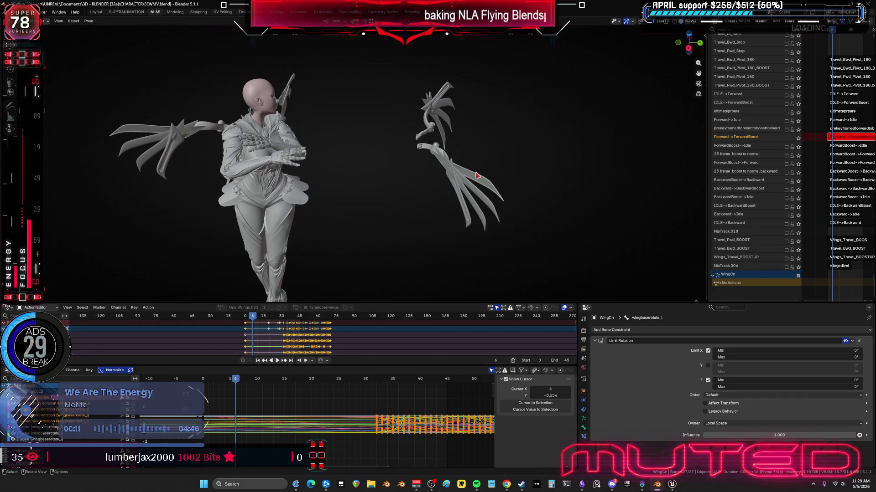
key(shift+alt+z)
mouse_move(439, 215)
middle_down()
mouse_move(456, 159)
mouse_move(487, 149)
middle_up()
key(shift+alt+z)
mouse_move(242, 380)
mouse_down()
mouse_move(426, 389)
mouse_move(395, 392)
mouse_move(417, 390)
mouse_up()
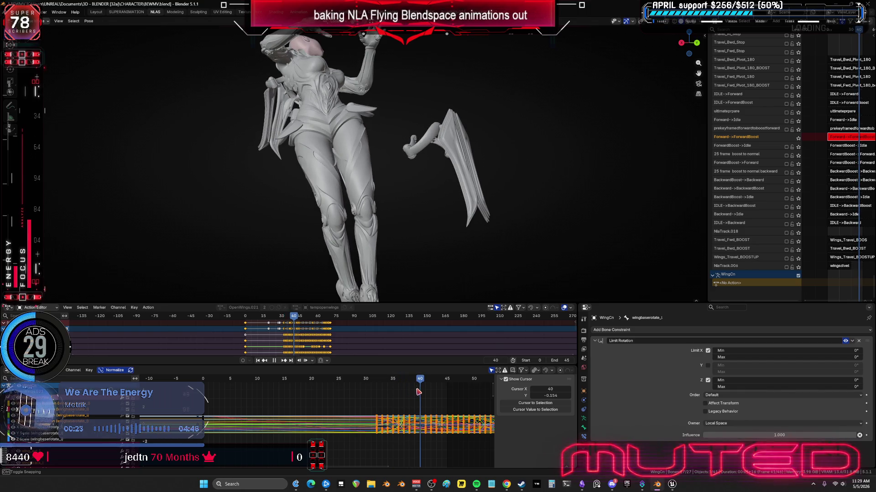
key(KP_Decimal)
key(shift+alt+z)
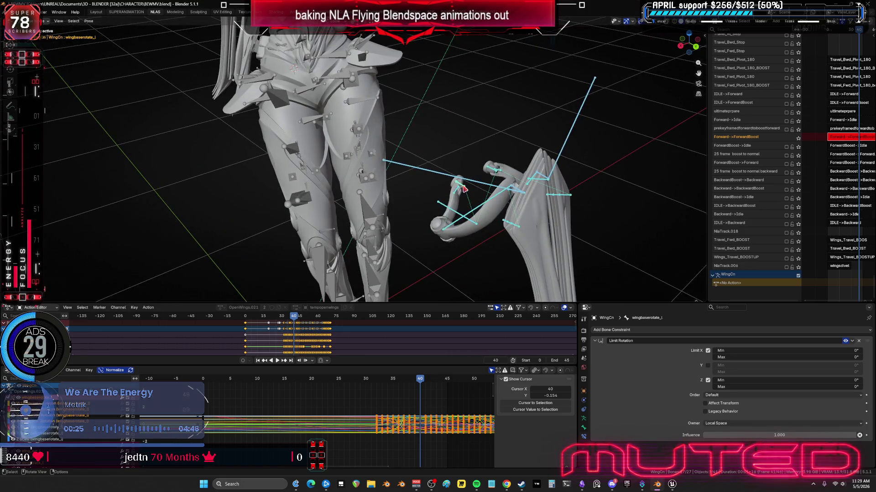
click(491, 173)
drag(440, 381, 337, 391)
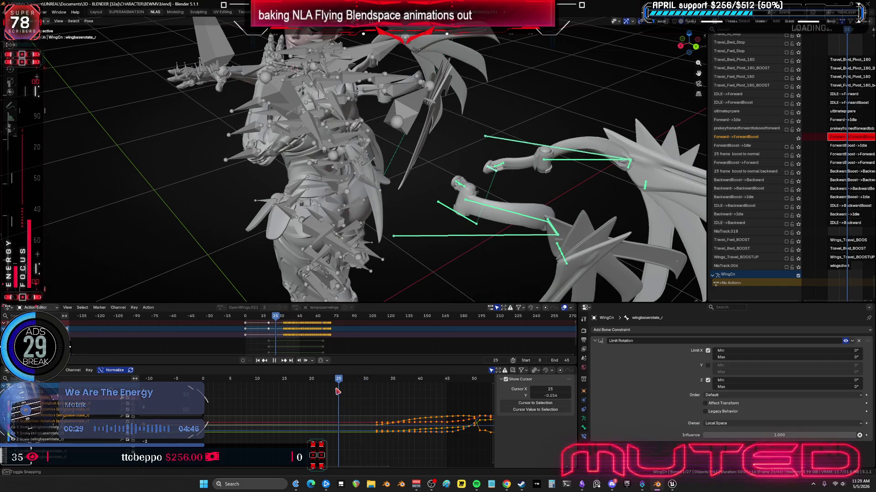
mouse_move(442, 232)
middle_down()
mouse_move(481, 231)
mouse_move(473, 211)
mouse_move(441, 189)
mouse_move(471, 205)
mouse_move(451, 183)
mouse_move(405, 174)
mouse_move(419, 160)
mouse_move(522, 144)
middle_up()
click(437, 142)
- Swing wingbaserotate_l about its local Y axis and key rotation on both wingbaserotate_l and wingbaserotate_r
key(r)
key(r)
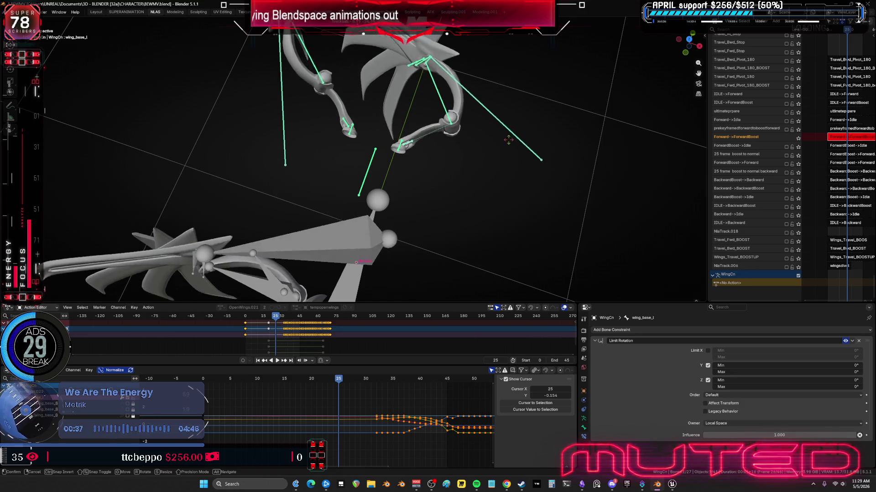
click(398, 152)
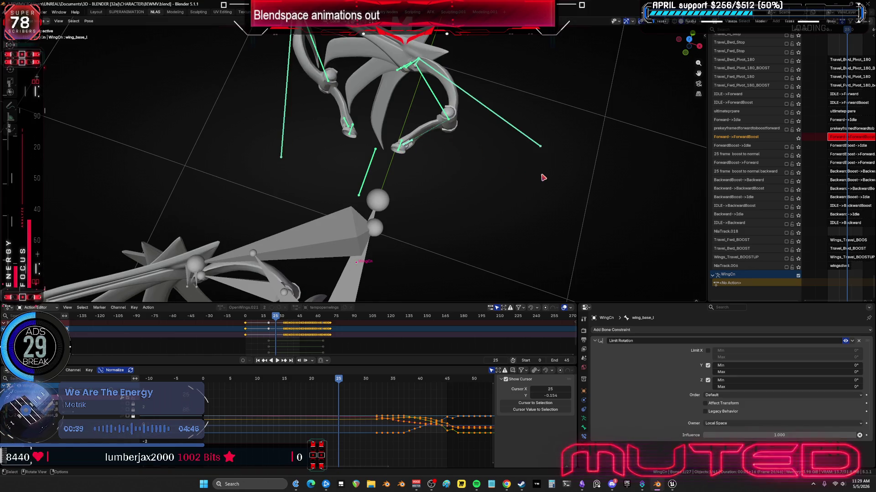
click(541, 155)
key(r)
key(y)
key(y)
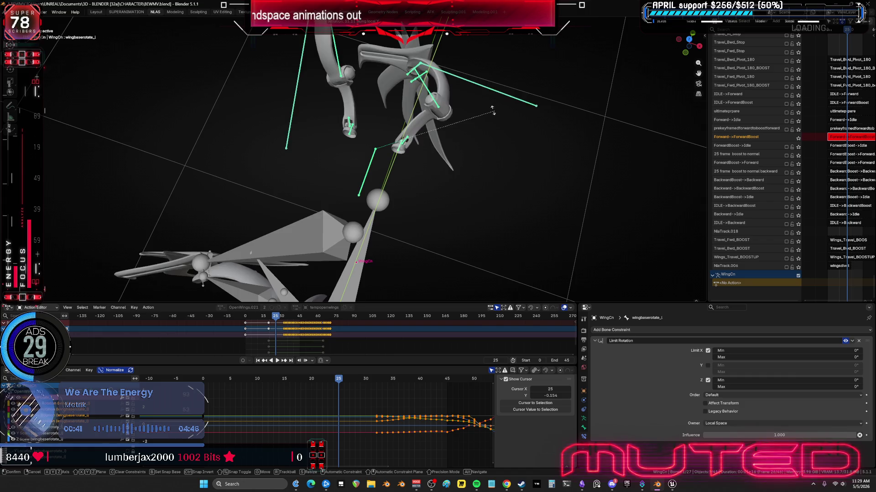
click(464, 98)
key(k)
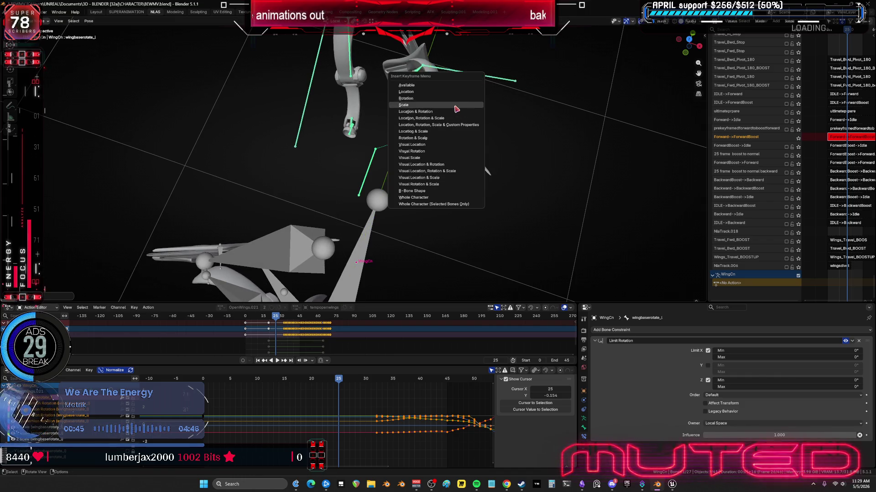
key(Return)
key(ctrl+shift+m)
key(k)
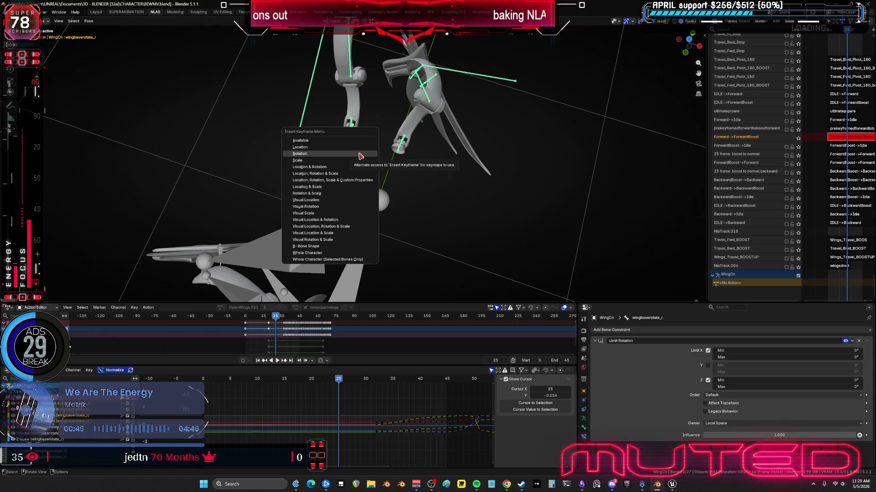
click(360, 156)
- Rotate the wing_ext_l bone about its local X axis
mouse_move(387, 236)
middle_down()
mouse_move(410, 191)
mouse_move(415, 133)
mouse_move(374, 130)
mouse_move(444, 174)
middle_up()
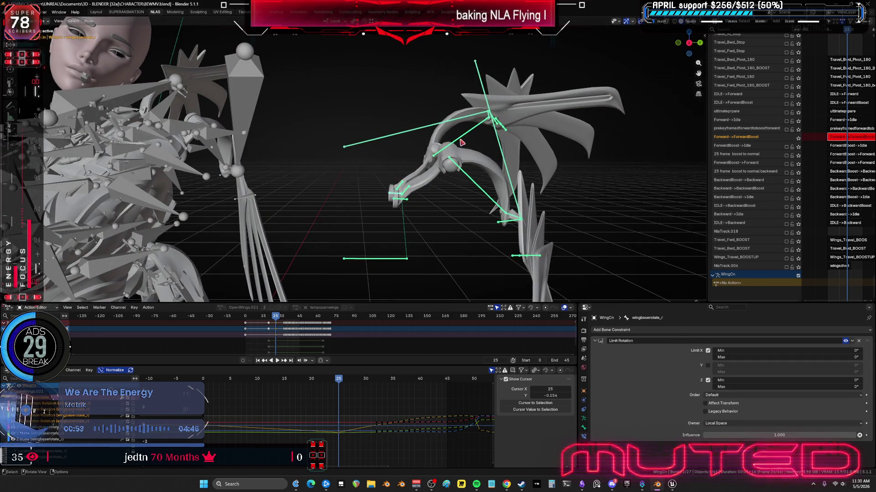
click(410, 254)
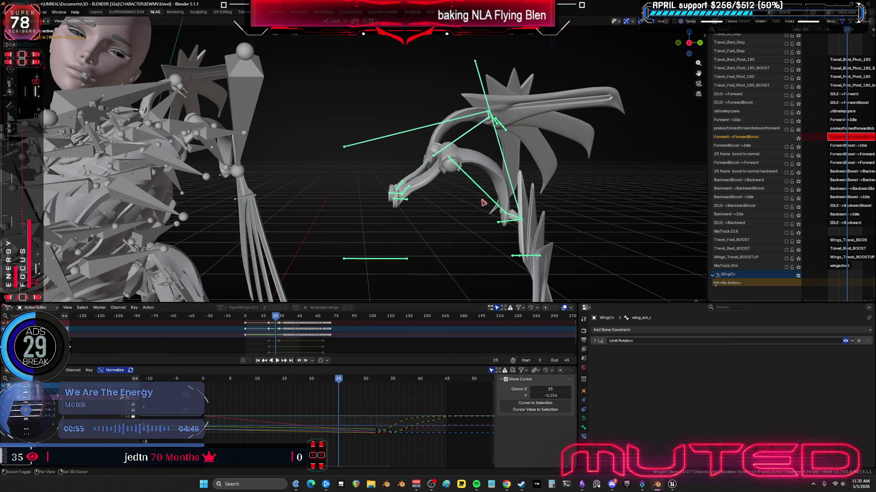
key(ctrl+shift+m)
key(r)
key(x)
key(x)
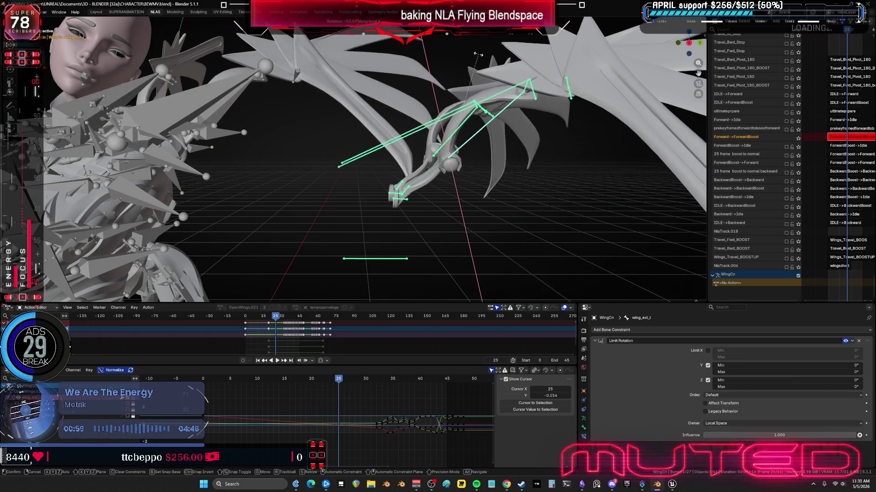
click(336, 112)
- Select wing_ext_r from a back view with overlays, then return the animation to frame 0
mouse_move(336, 111)
middle_down()
mouse_move(313, 133)
mouse_move(400, 173)
mouse_move(371, 184)
mouse_move(418, 143)
mouse_move(396, 129)
middle_up()
key(shift+alt+z)
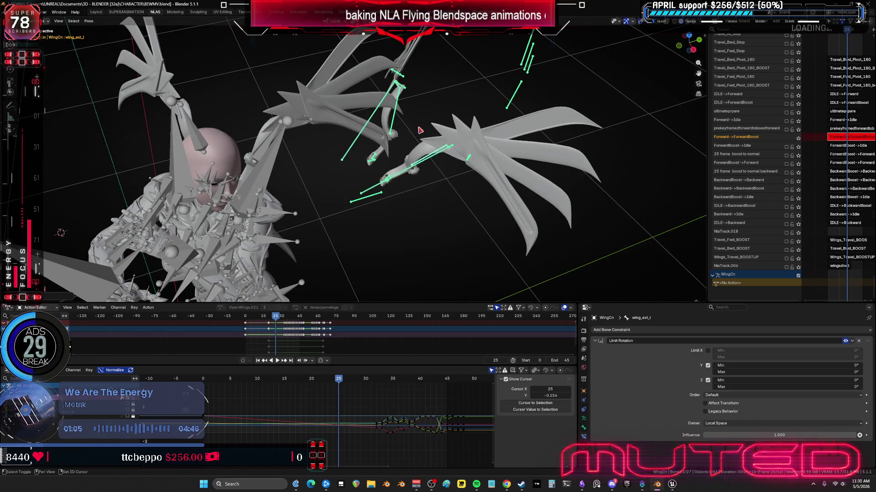
shift+click(420, 130)
middle_drag(420, 130, 433, 120)
key(k)
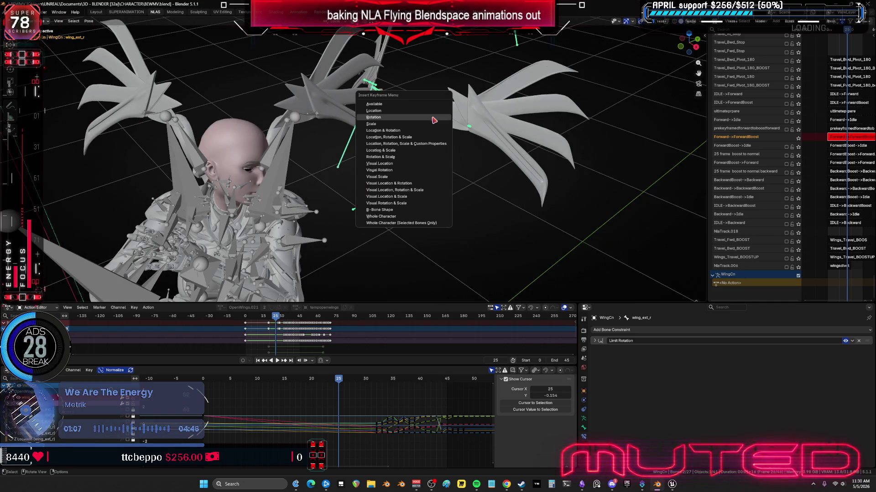
mouse_move(339, 379)
mouse_down()
mouse_move(388, 399)
mouse_move(261, 385)
mouse_up()
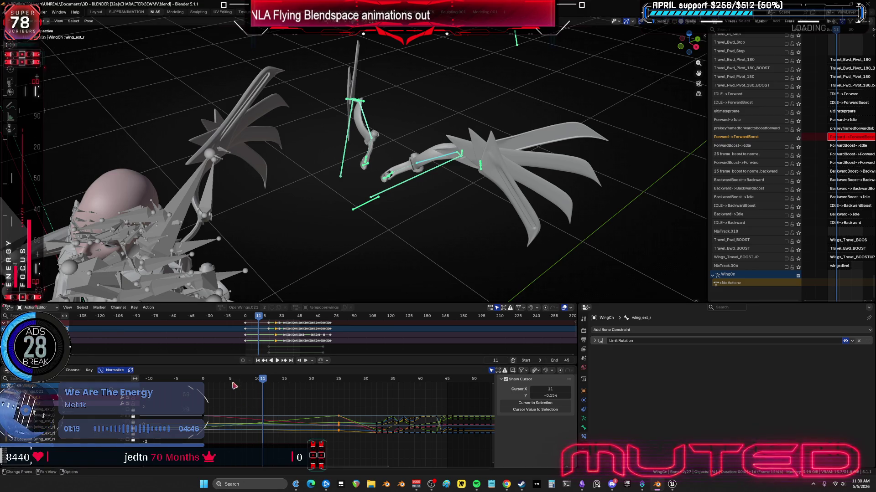
click(203, 380)
- In side ortho view with the Annotate tool, set the Note layer colour to bright crimson red
middle_drag(365, 195, 395, 198)
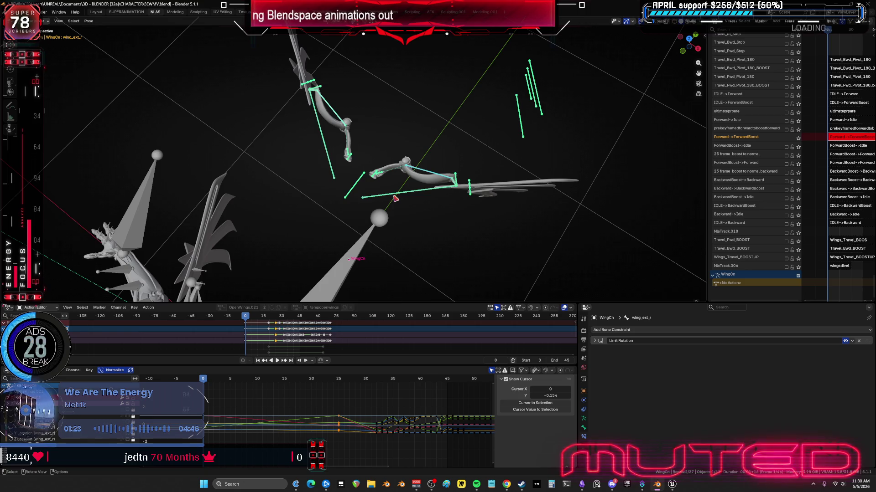
key(KP_3)
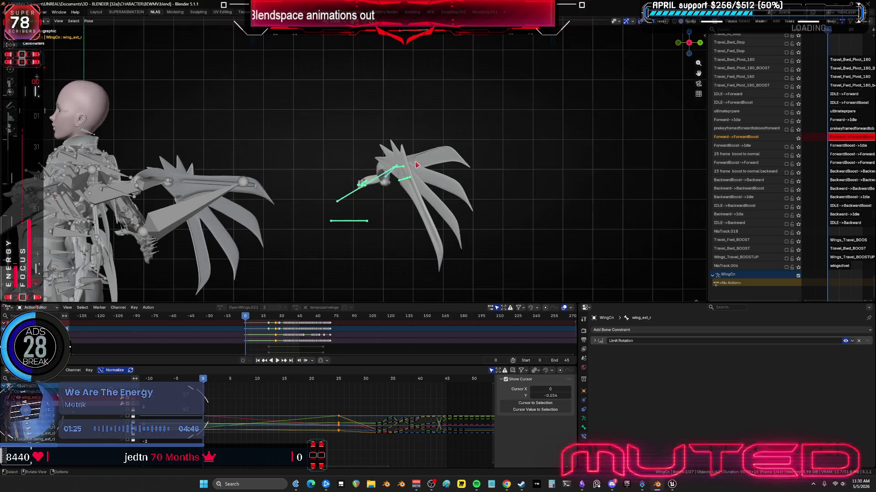
scroll(429, 164, up, 8)
shift+middle_drag(423, 140, 405, 163)
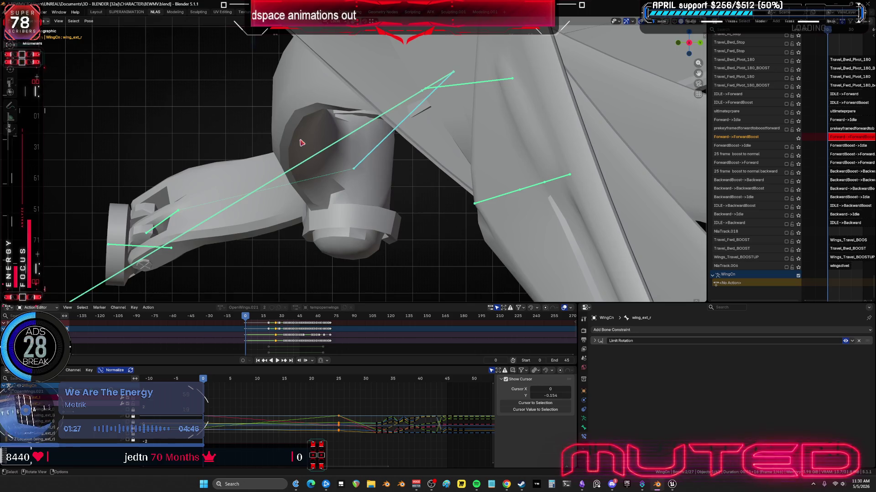
click(11, 106)
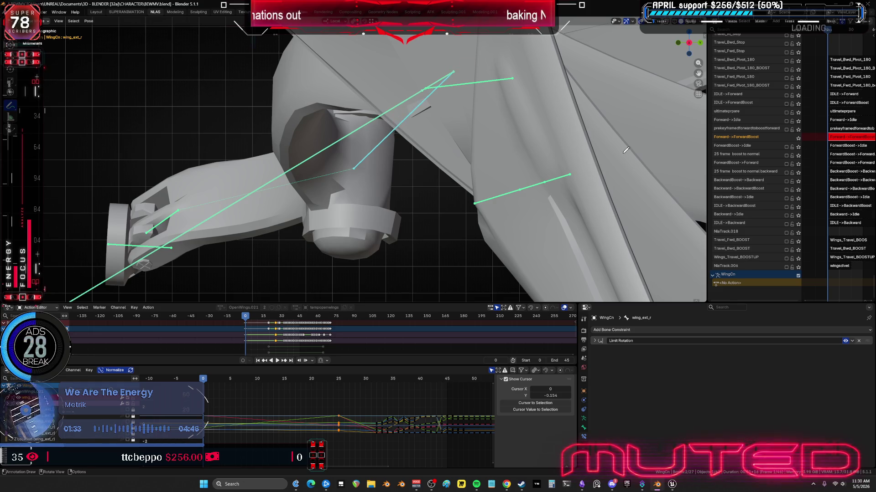
key(n)
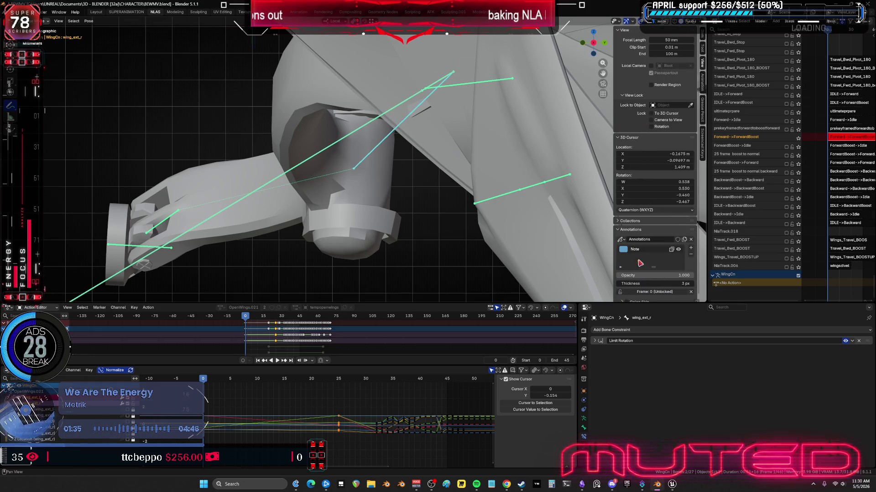
click(622, 249)
drag(640, 205, 659, 201)
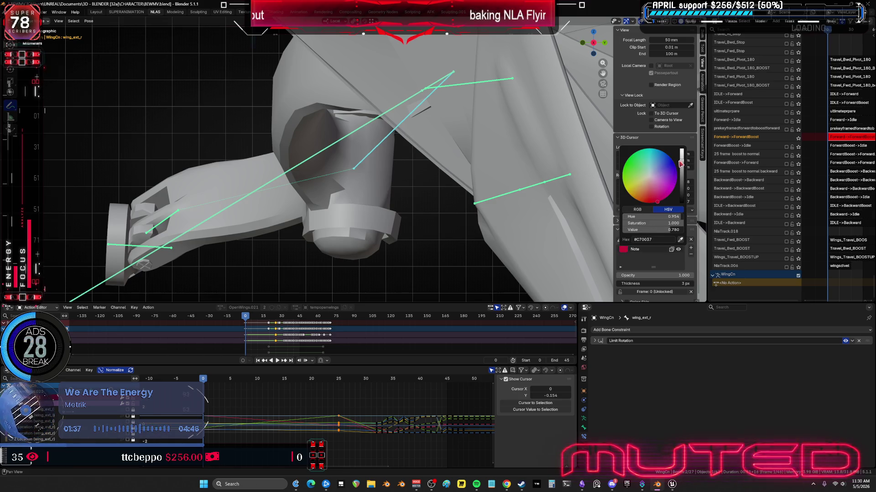
drag(680, 163, 681, 148)
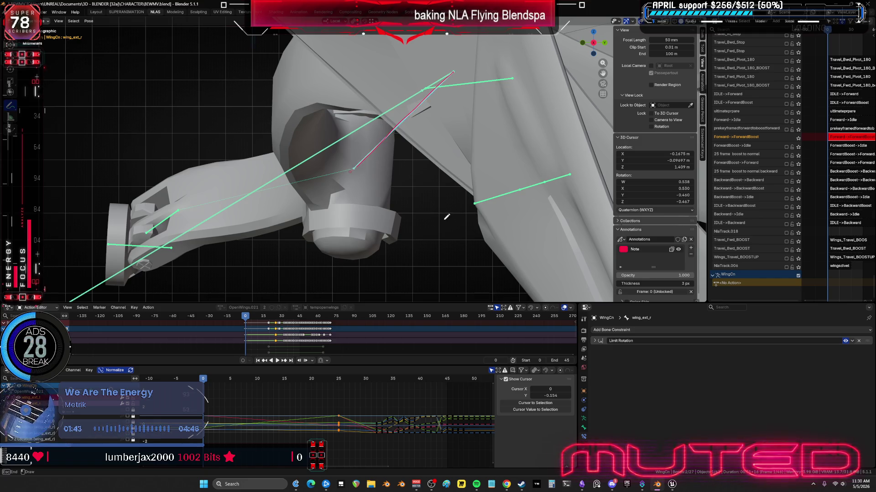
- Disable the wing's Limit Rotation constraint, cycle through wing_ext_l, wing_ext_r and Body.001, then undo
click(844, 342)
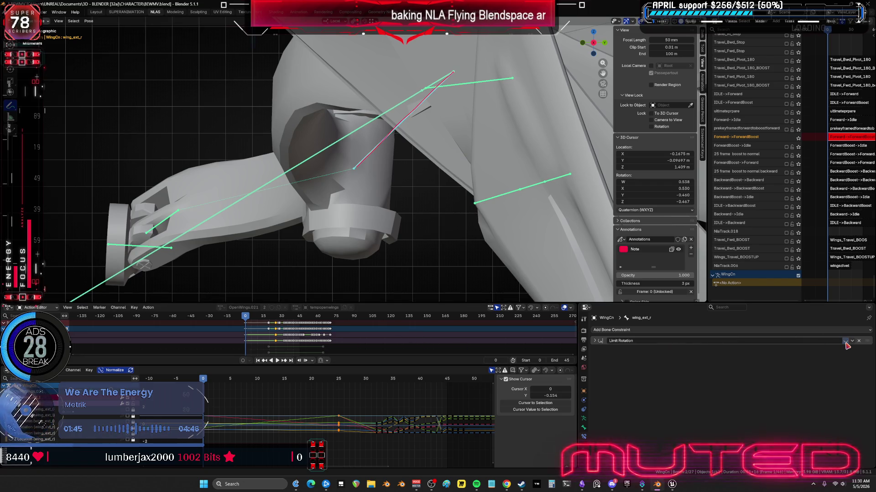
click(373, 155)
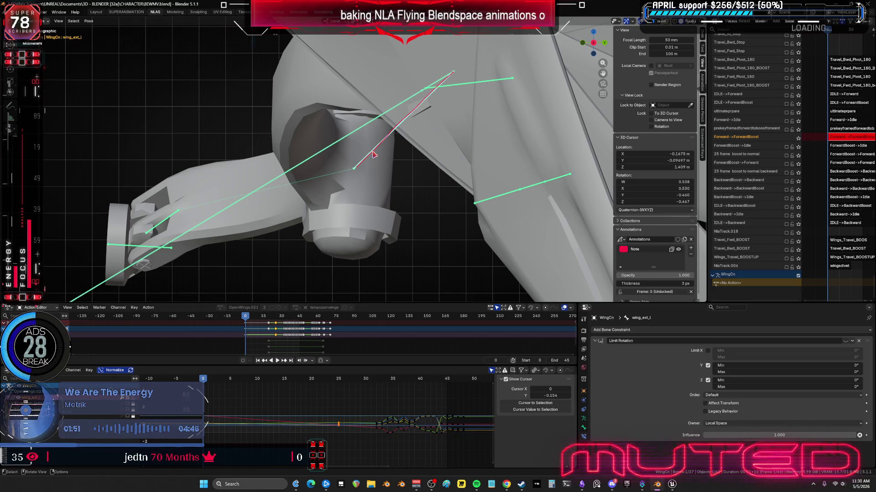
click(373, 155)
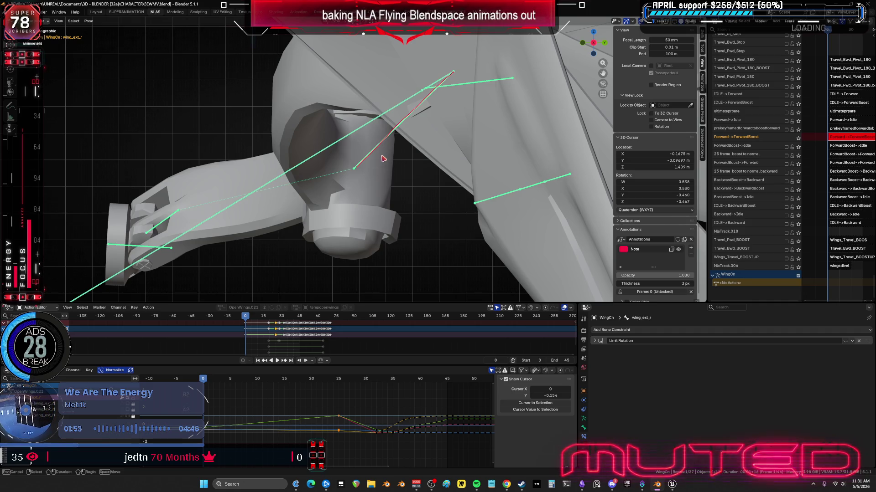
click(389, 151)
click(387, 151)
mouse_move(387, 151)
middle_down()
mouse_move(292, 128)
mouse_move(442, 201)
mouse_move(495, 257)
middle_up()
key(ctrl+z)
key(ctrl+z)
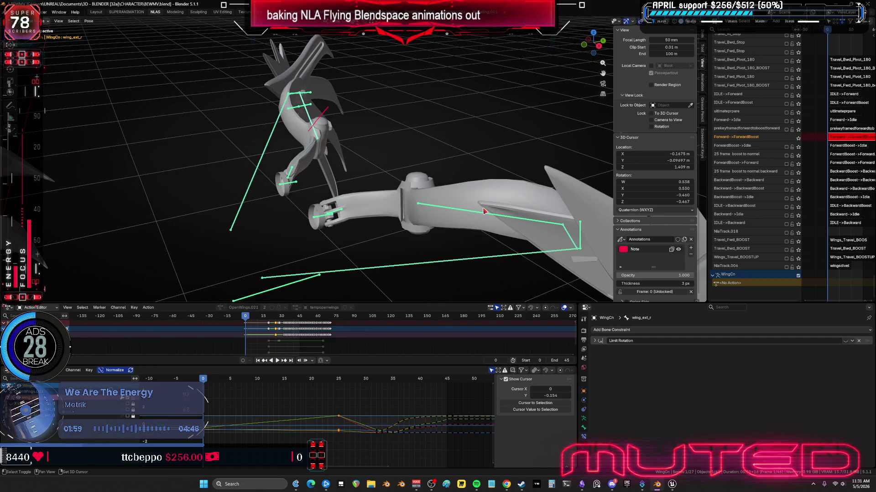
- Play the wing animation to frame 25 and sketch an annotation guide mark on the left wing
shift+click(481, 215)
key(KP_3)
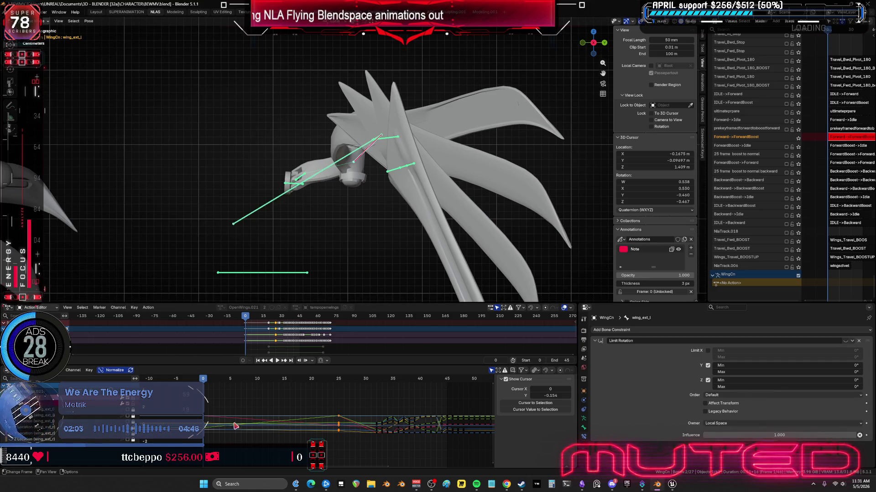
click(846, 341)
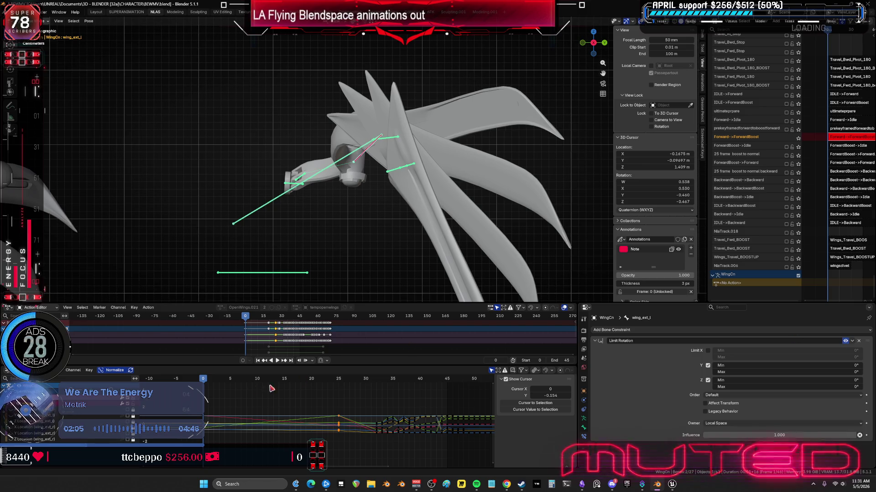
key(space)
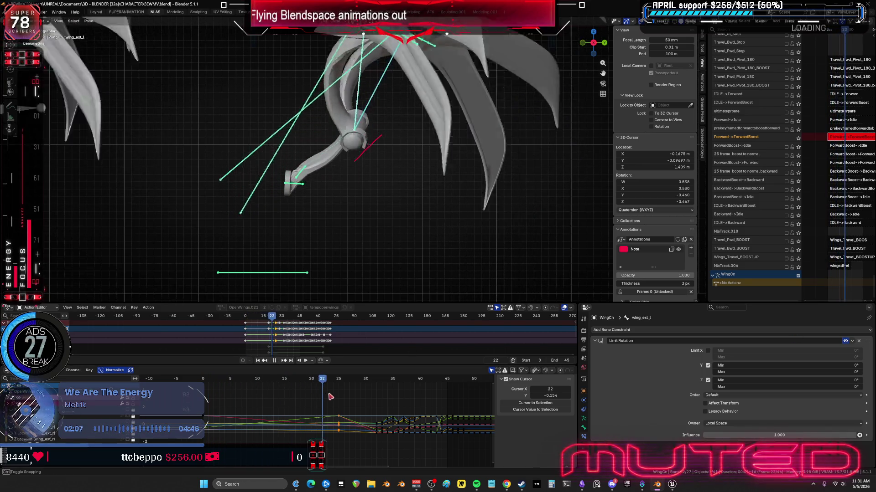
key(space)
scroll(391, 142, up, 3)
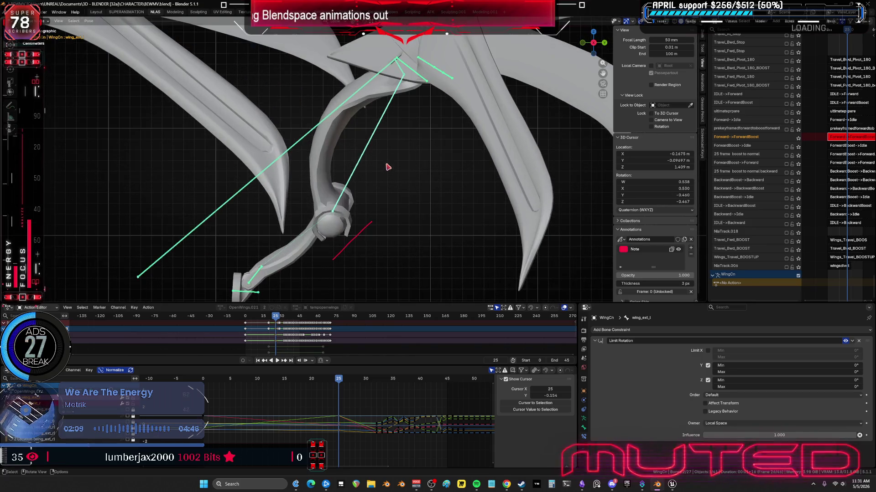
key(d)
drag(407, 71, 400, 78)
scroll(407, 78, up, 3)
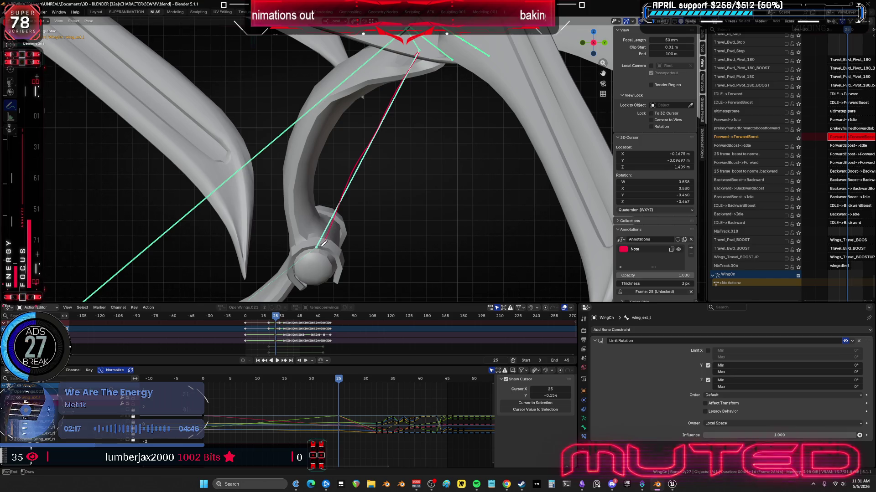
click(845, 340)
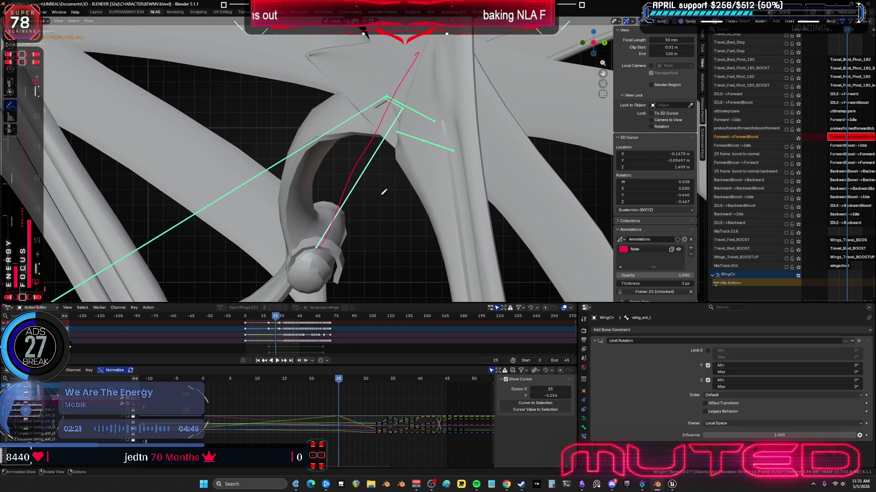
- Clear wing_ext_l's rotation, re-rotate it, and key its rotation at frame 25
click(88, 21)
mouse_move(109, 35)
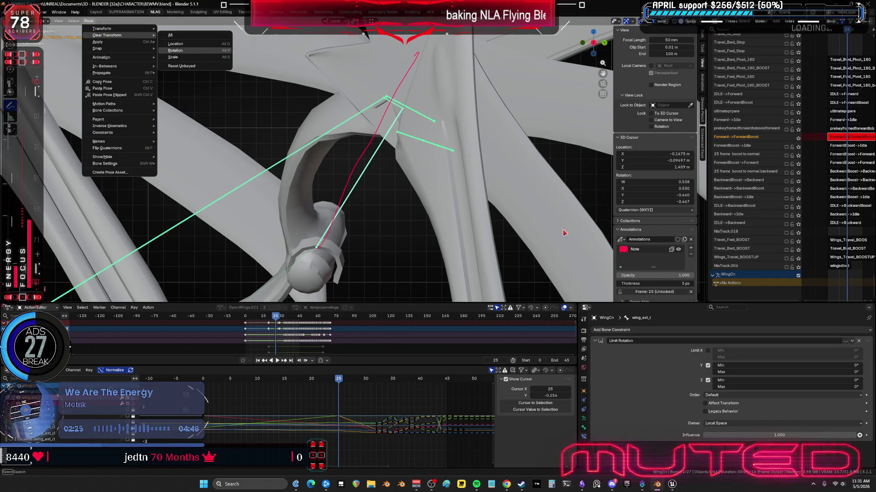
key(Return)
key(r)
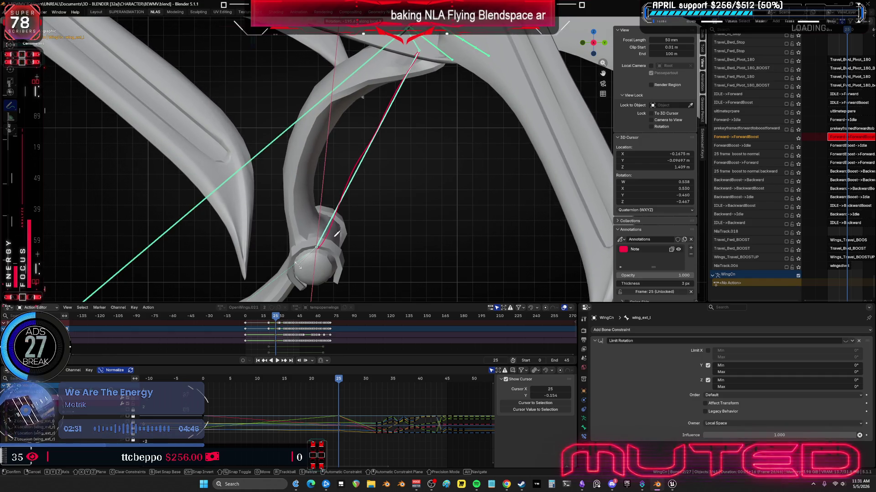
click(410, 187)
key(i)
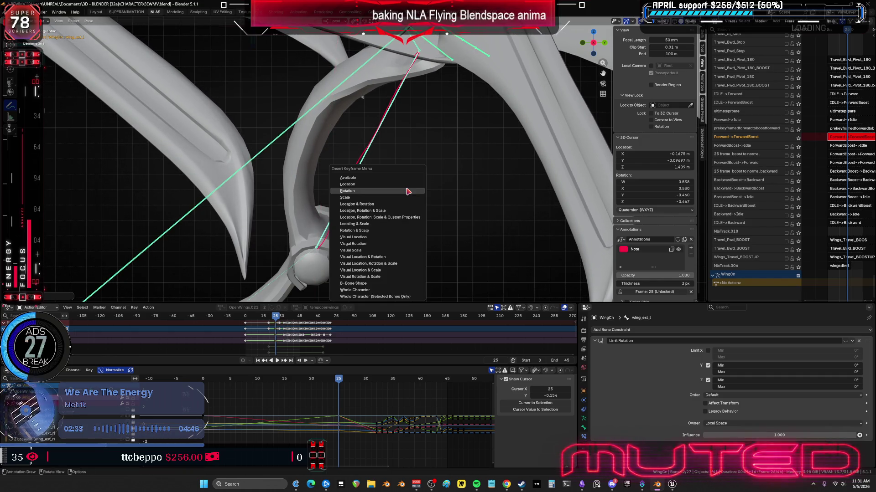
click(408, 191)
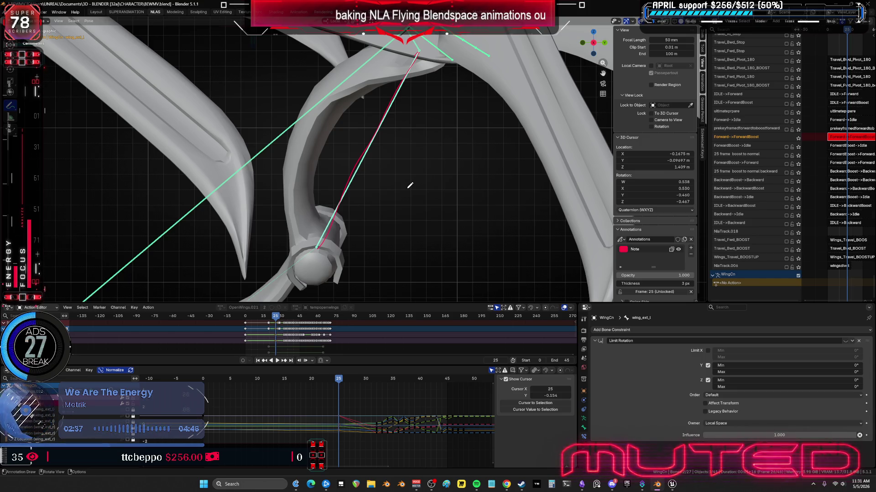
- Advance the animation to frame 32 and move in closer on the wing
drag(339, 380, 375, 384)
mouse_move(404, 255)
middle_down()
mouse_move(417, 209)
mouse_move(416, 114)
middle_up()
scroll(364, 204, up, 2)
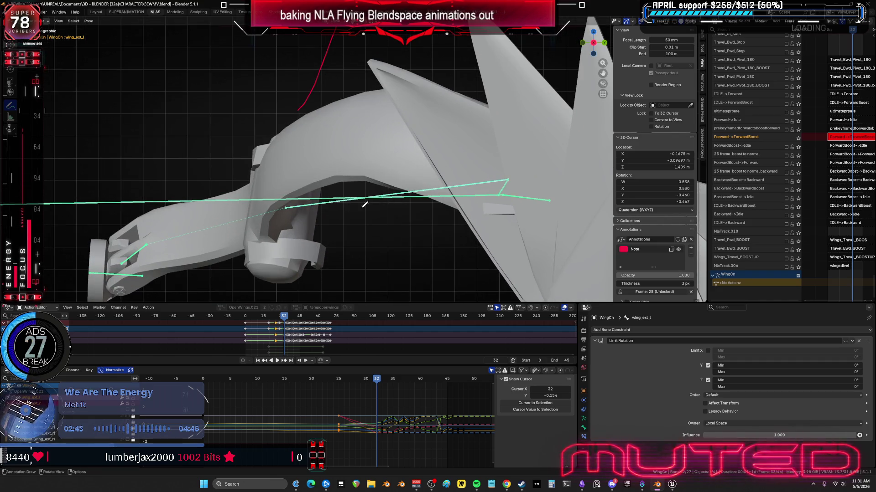
- Draw a red annotation guide stroke along the wing bone at frame 32
drag(282, 201, 286, 220)
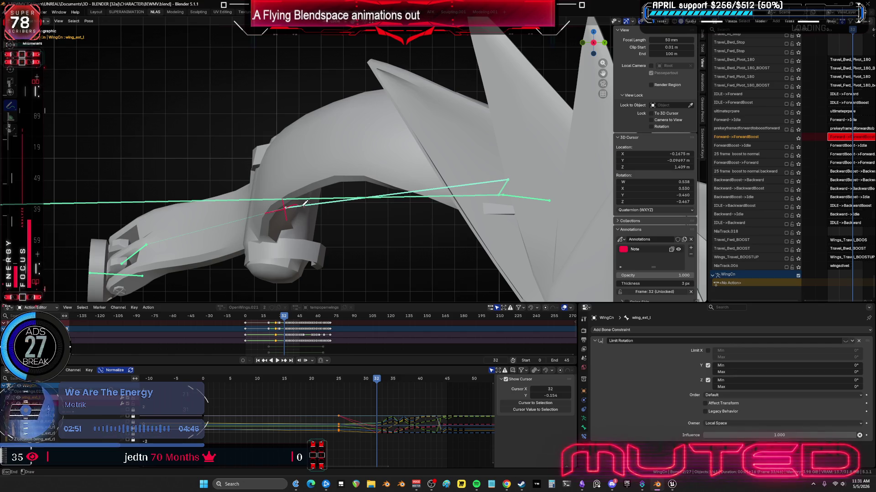
drag(318, 201, 358, 196)
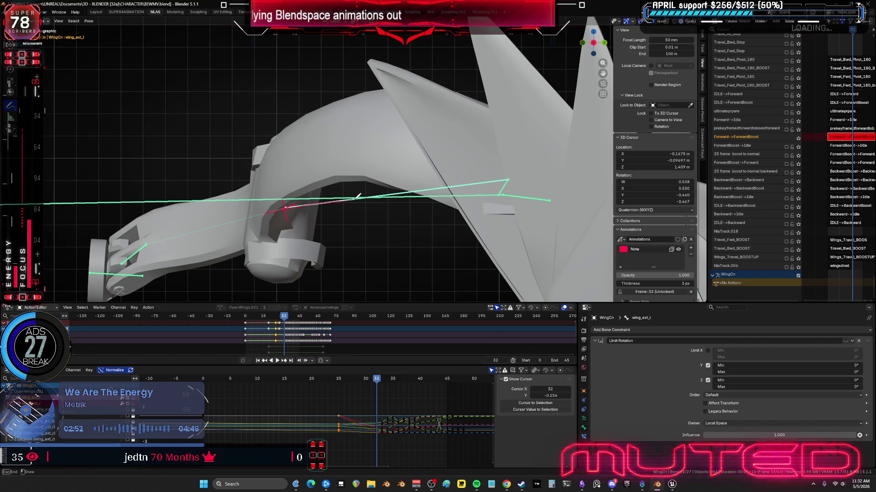
drag(455, 186, 513, 180)
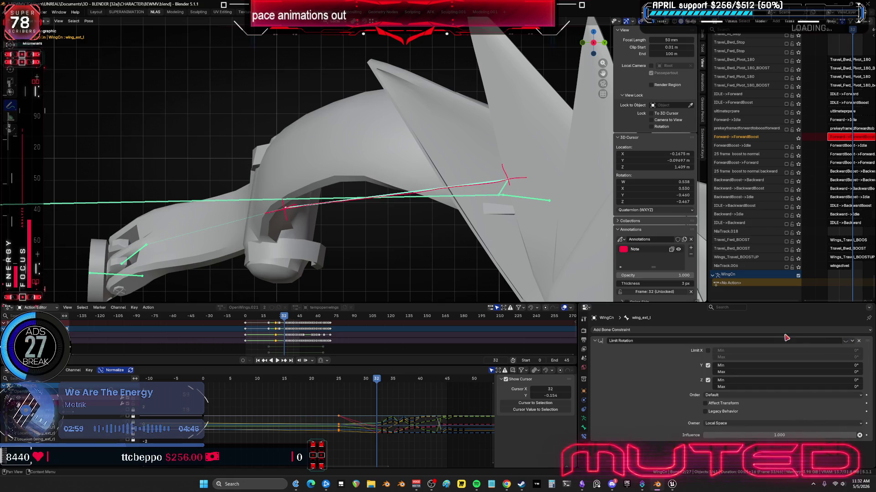
- Give wing_ext_r a small rotation, reselect wing_ext_l, and switch to the SUPERANIMATION workspace
click(845, 341)
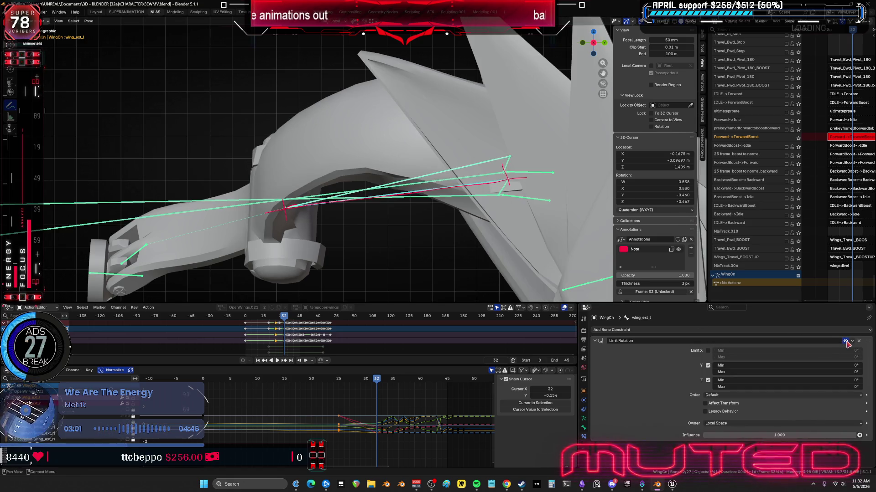
key(r)
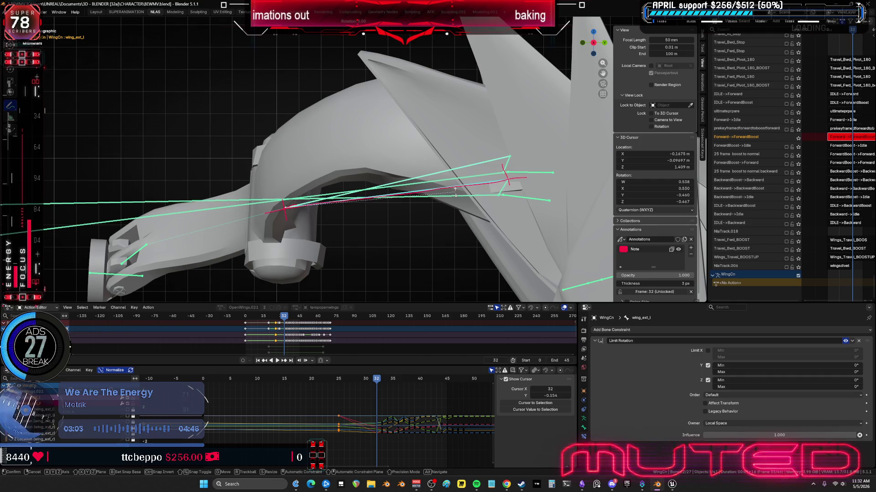
key(Escape)
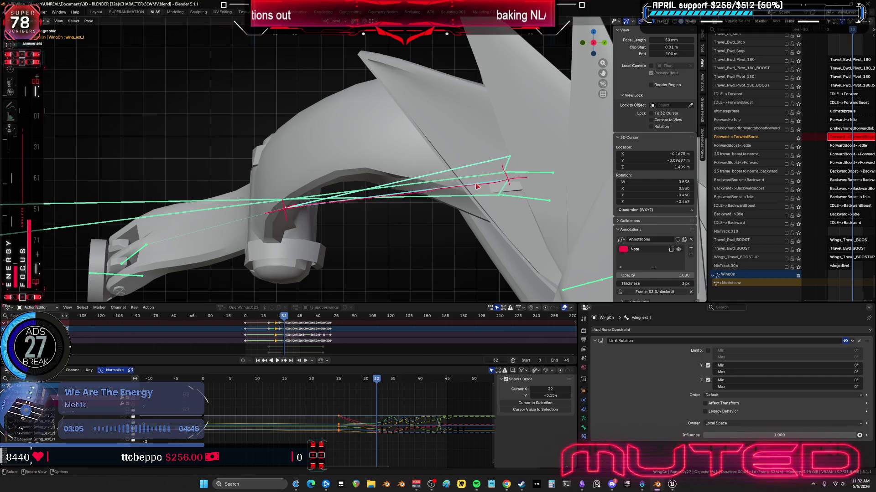
click(477, 184)
key(r)
click(480, 167)
click(480, 167)
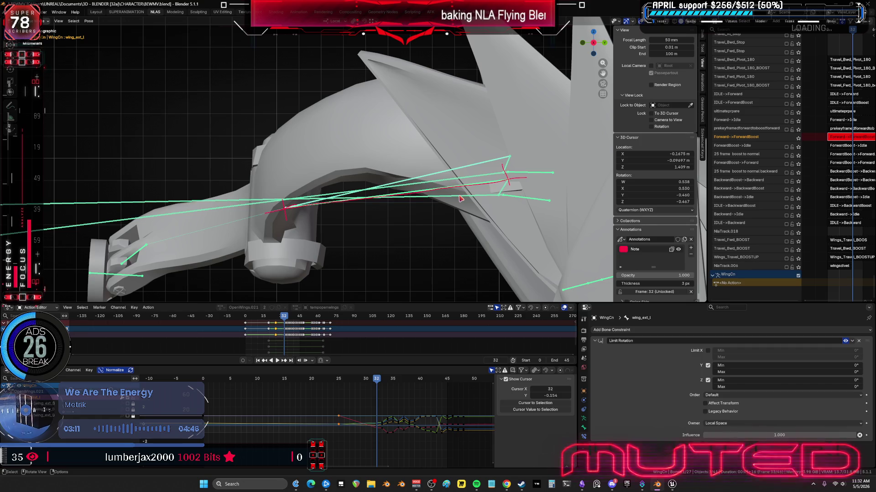
click(126, 11)
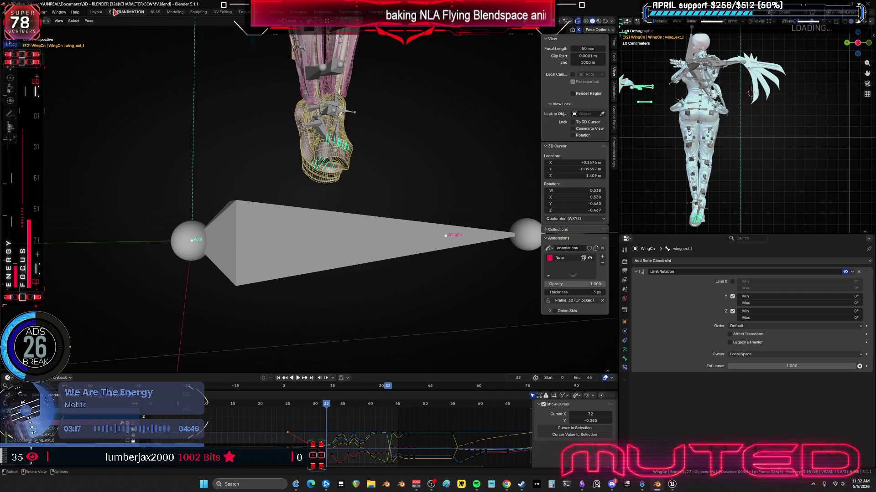
- Back in the NLAS workspace, re-pose the outer wing bone from a new viewing angle
click(155, 12)
key(r)
key(Escape)
mouse_move(495, 192)
middle_down()
mouse_move(456, 213)
mouse_move(504, 238)
mouse_move(523, 234)
middle_up()
scroll(454, 197, down, 2)
key(r)
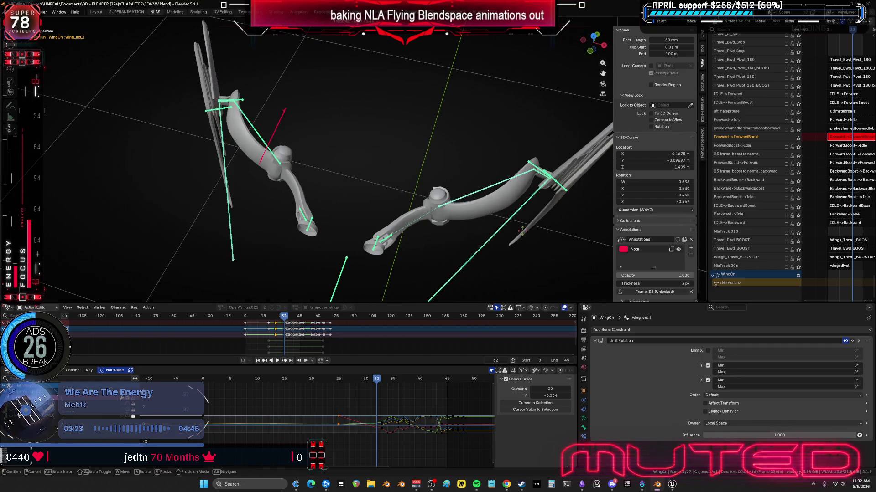
key(Escape)
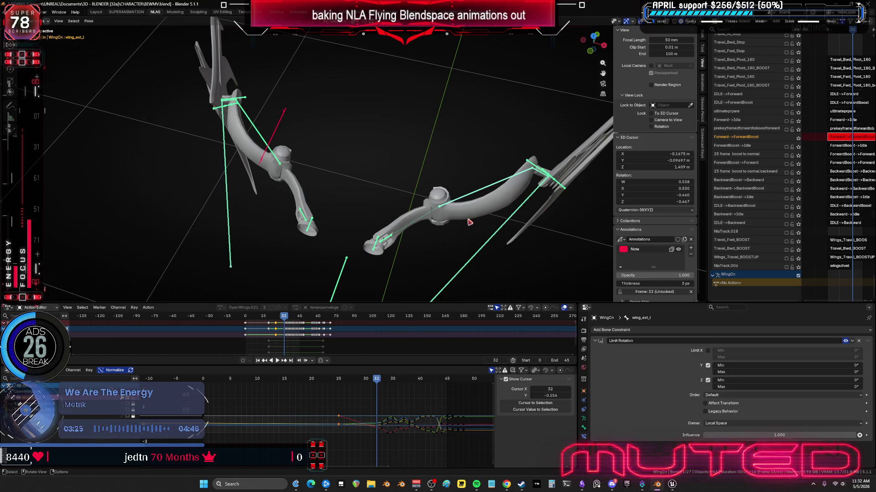
- Switch off the Limit Rotation constraint on the left and mirrored right outer wing bones
click(845, 341)
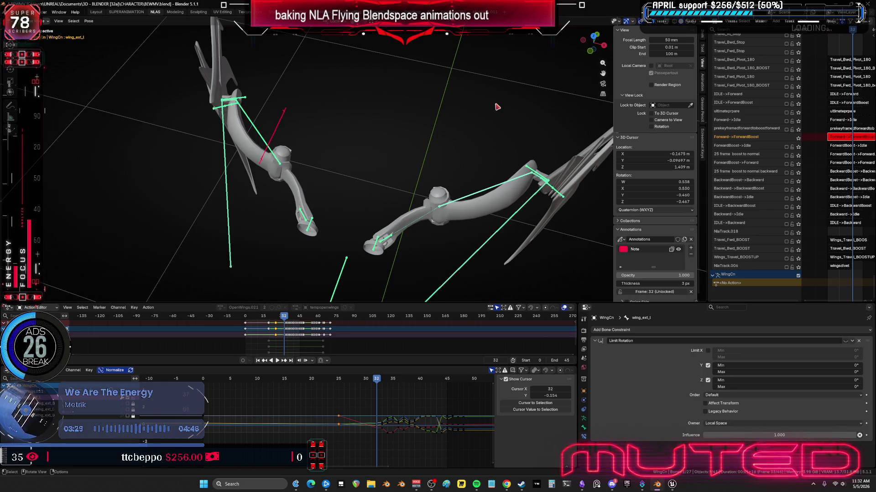
key(ctrl+shift+m)
key(r)
key(r)
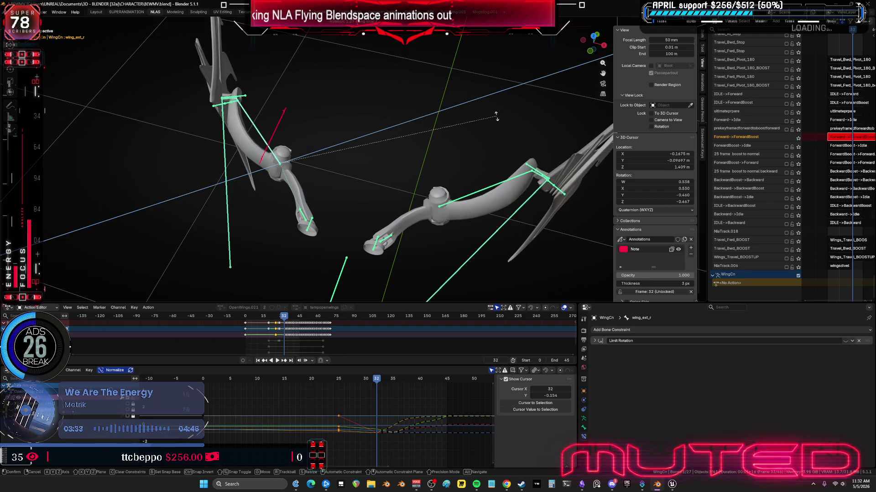
key(Escape)
click(845, 341)
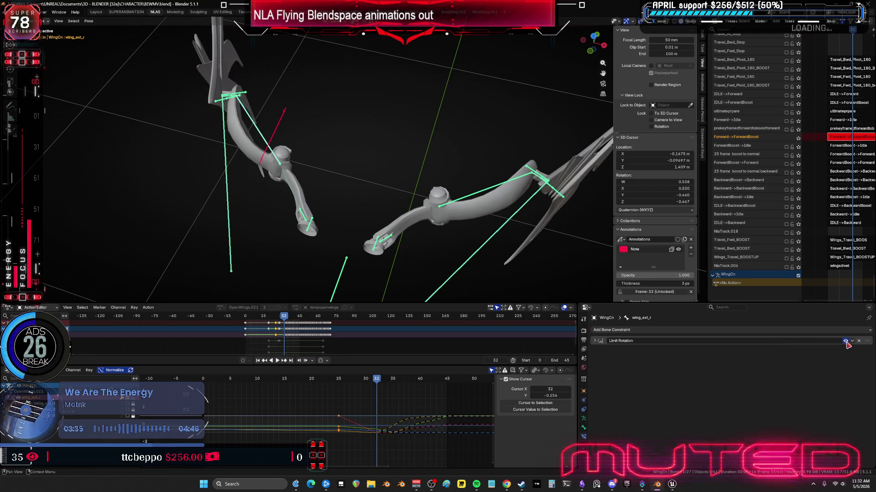
click(846, 342)
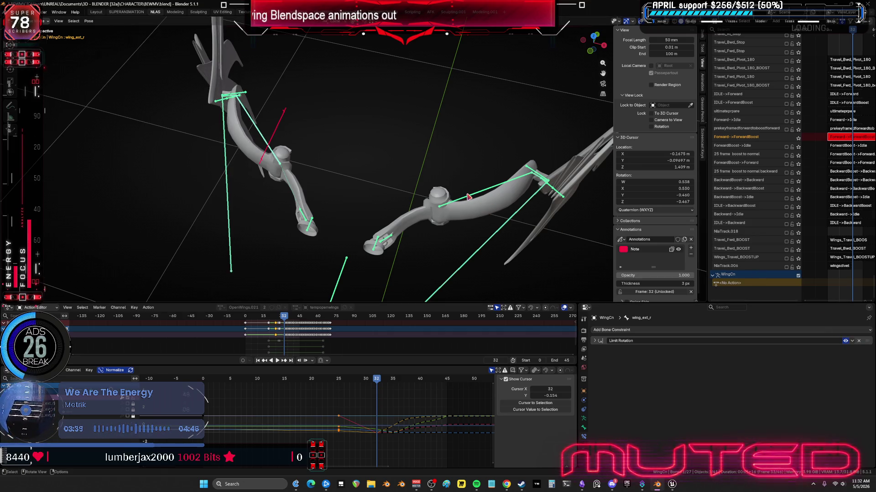
- Select both outer wing bones, test a rotation, hide the sidebar, and revisit SUPERANIMATION and NLAS
click(535, 190)
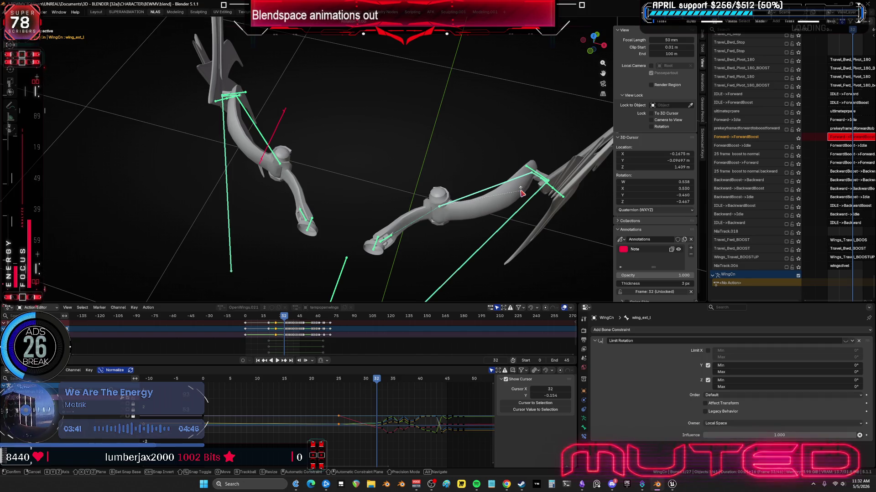
shift+click(494, 173)
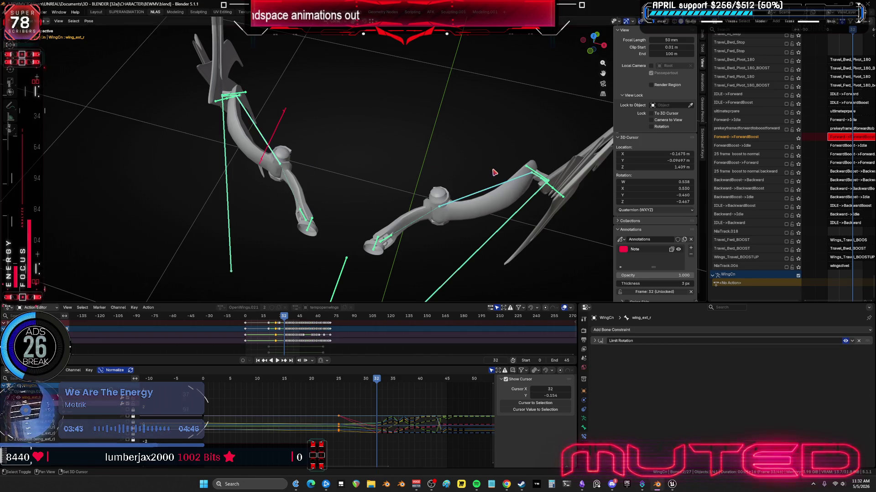
key(r)
key(Escape)
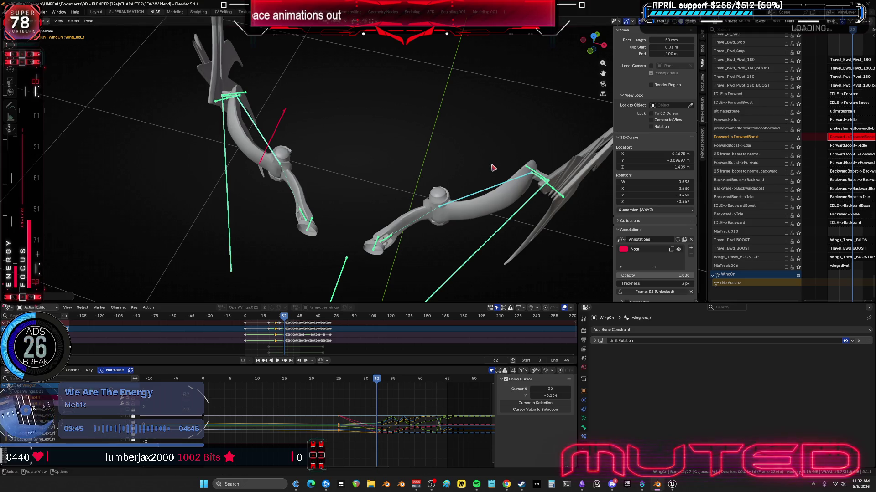
key(n)
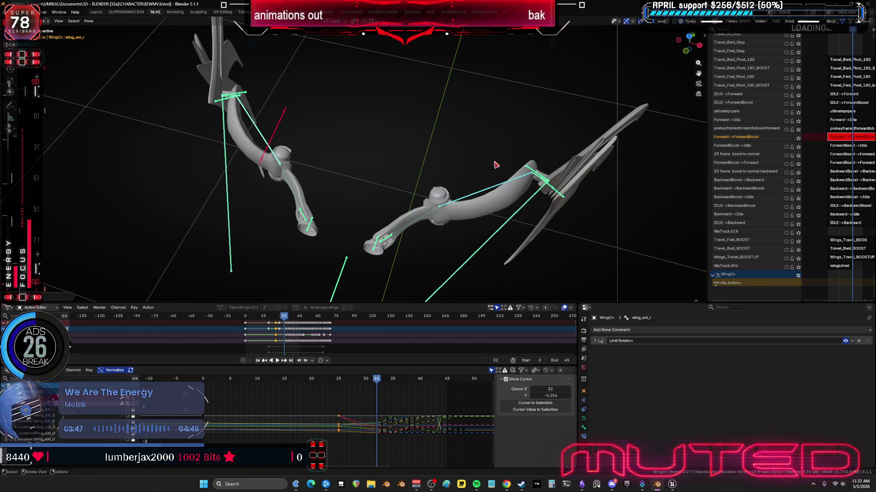
click(127, 13)
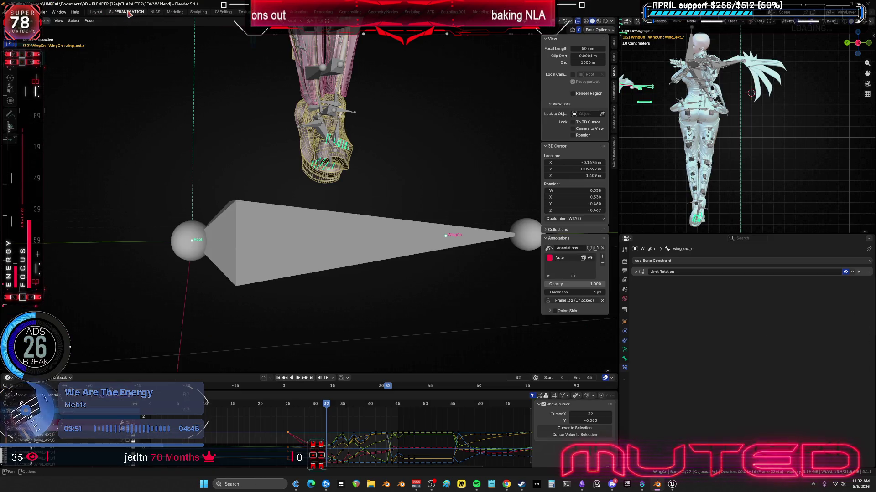
click(154, 12)
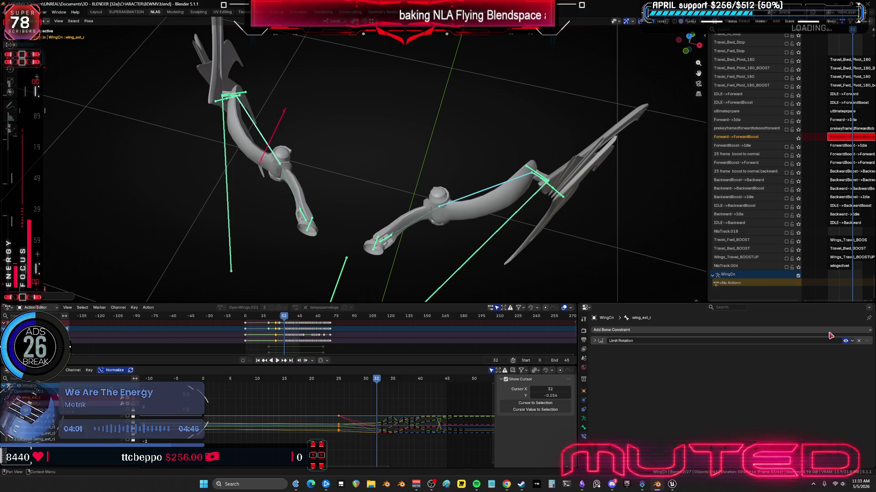
- In side orthographic view, rotate the left wing base bone
key(KP_3)
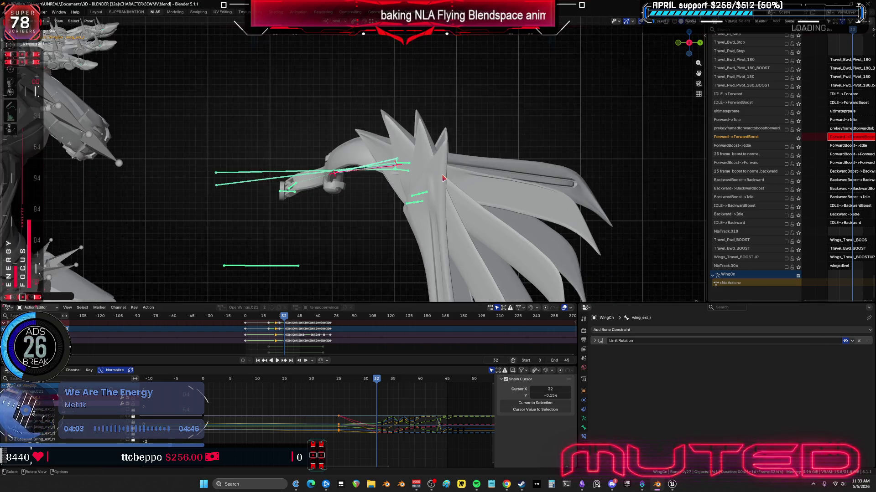
scroll(413, 187, up, 2)
scroll(346, 223, up, 1)
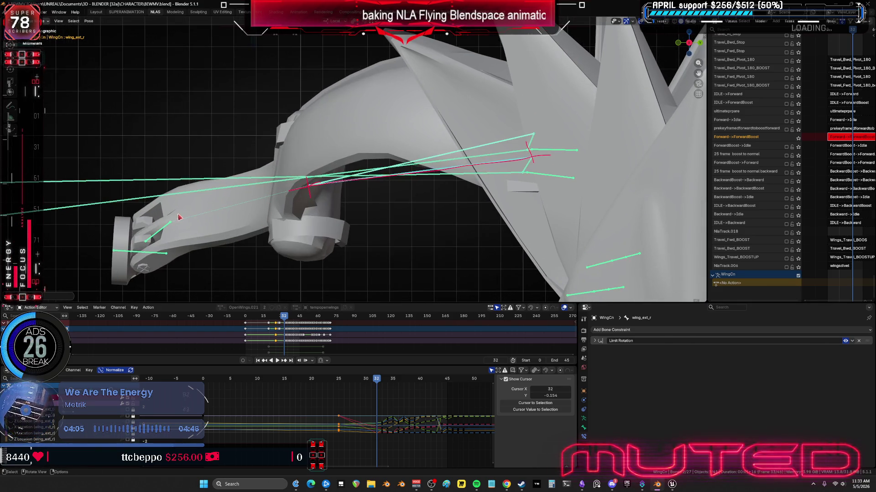
click(399, 175)
key(r)
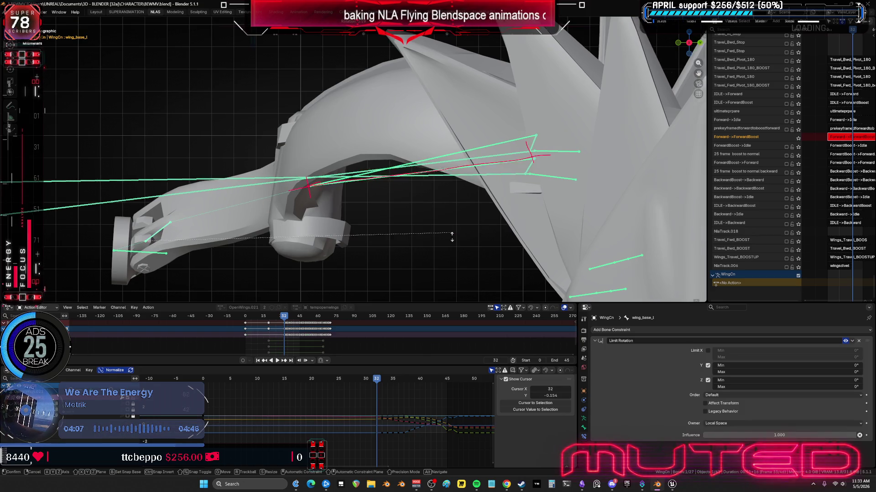
click(517, 179)
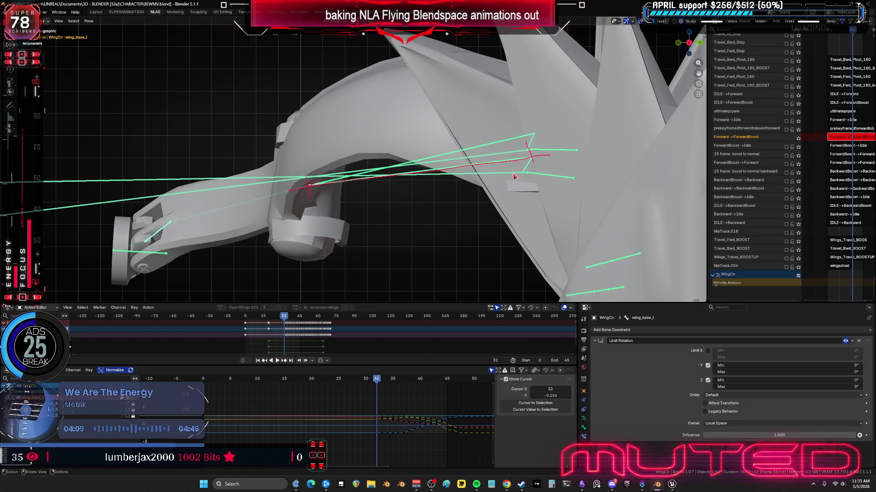
- Move the left wing track bone to a new position, then clear the bone selection
click(602, 173)
key(r)
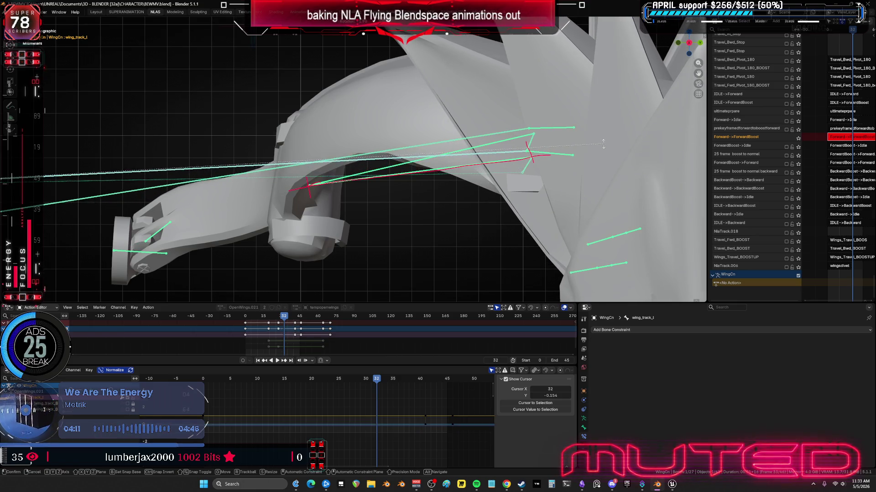
key(g)
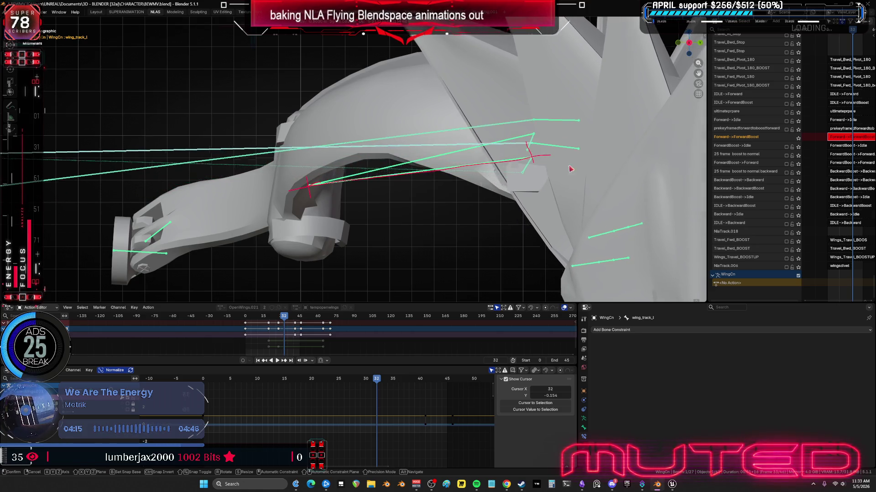
click(569, 166)
scroll(286, 176, down, 4)
click(285, 174)
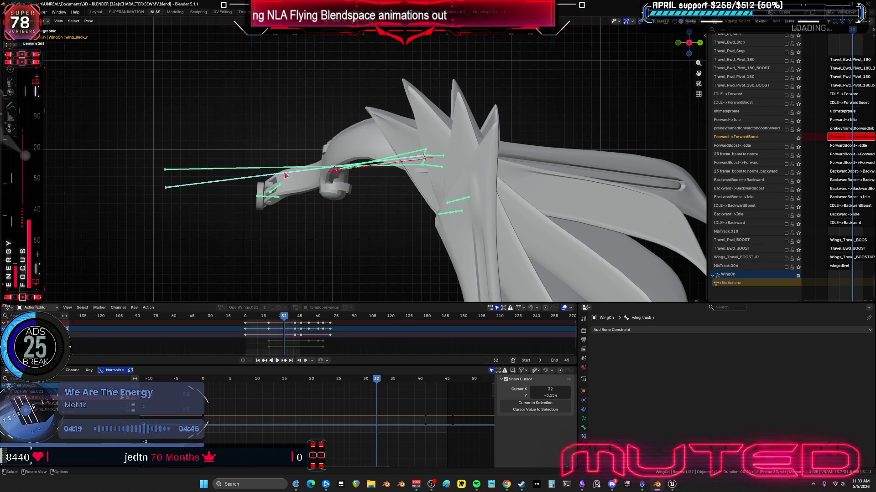
key(alt+a)
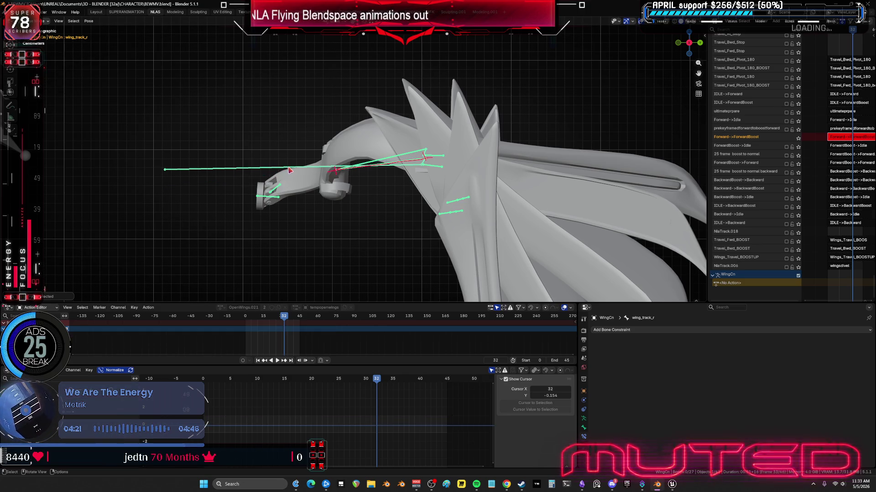
click(288, 170)
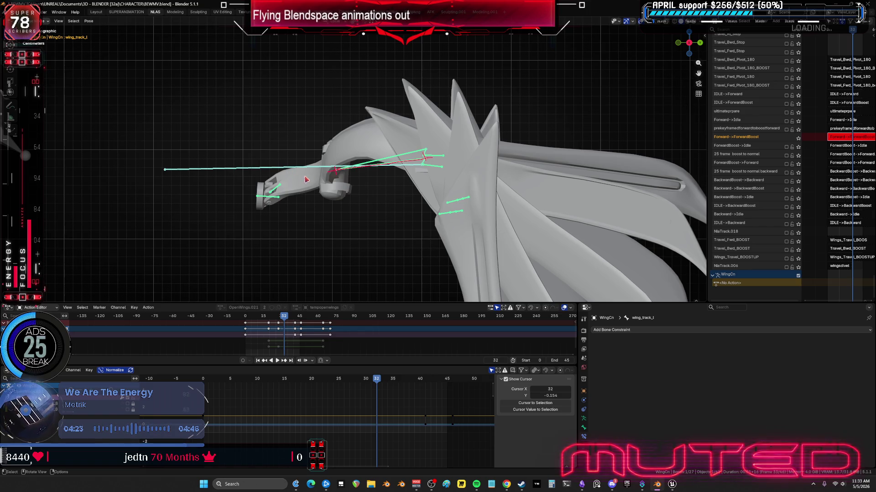
key(alt+a)
scroll(398, 168, up, 3)
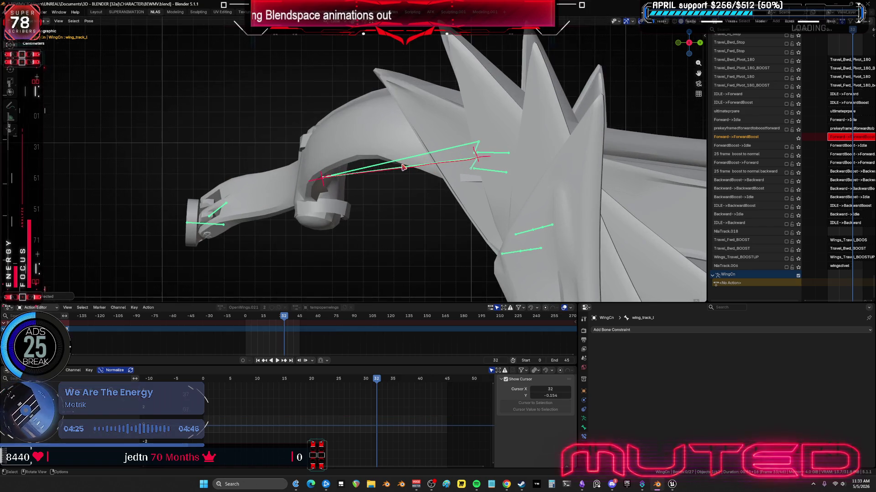
- Select the left outer wing bone and key its rotation
click(459, 196)
middle_drag(459, 195, 486, 198)
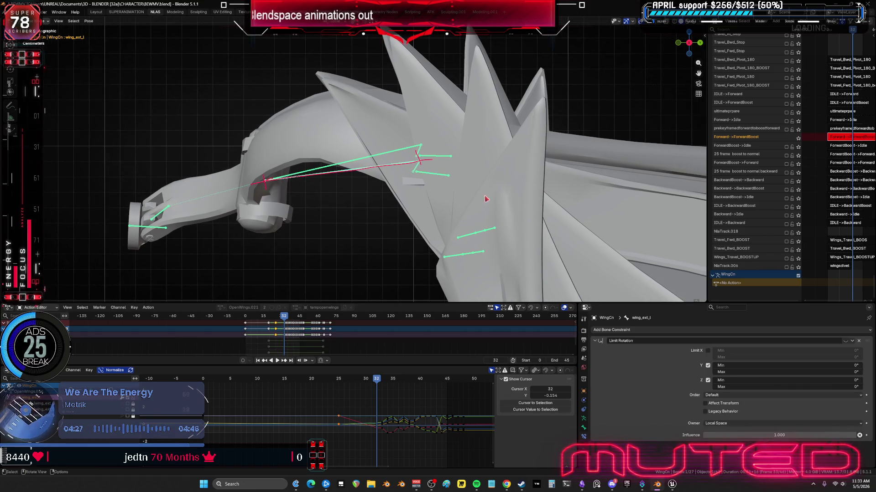
click(408, 152)
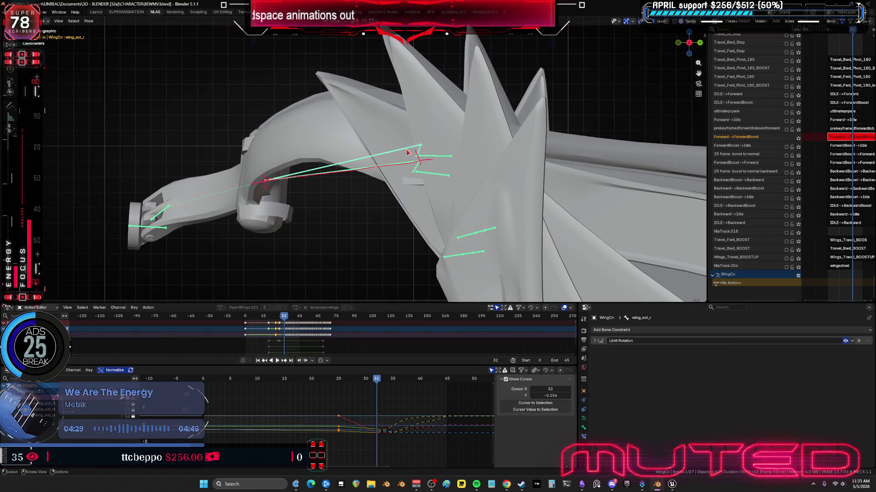
click(350, 172)
mouse_move(336, 203)
mouse_down()
mouse_move(336, 159)
mouse_move(421, 179)
mouse_up()
key(k)
click(420, 177)
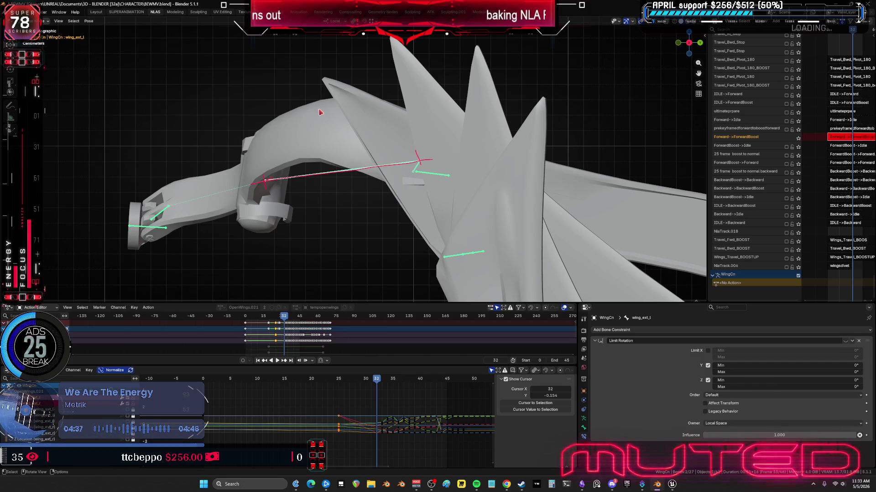
- Rotate wing_ext_l about its X axis and insert a rotation keyframe at frame 32
click(88, 21)
mouse_move(124, 36)
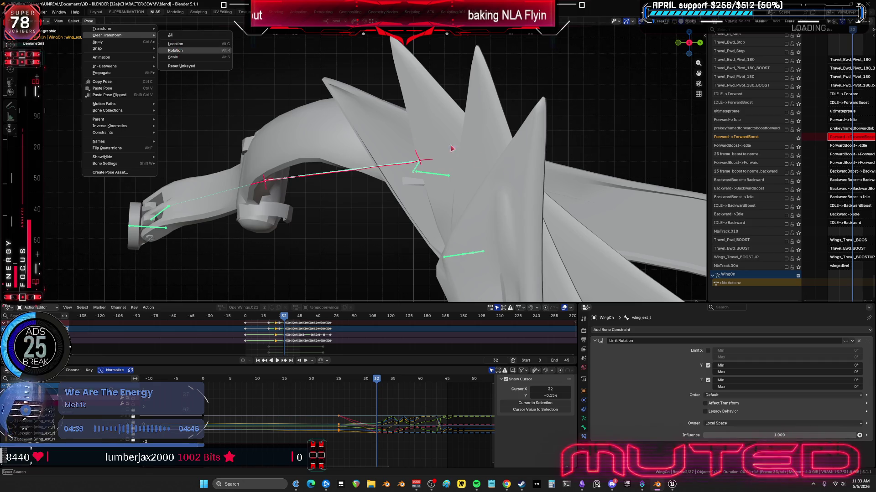
key(r)
key(x)
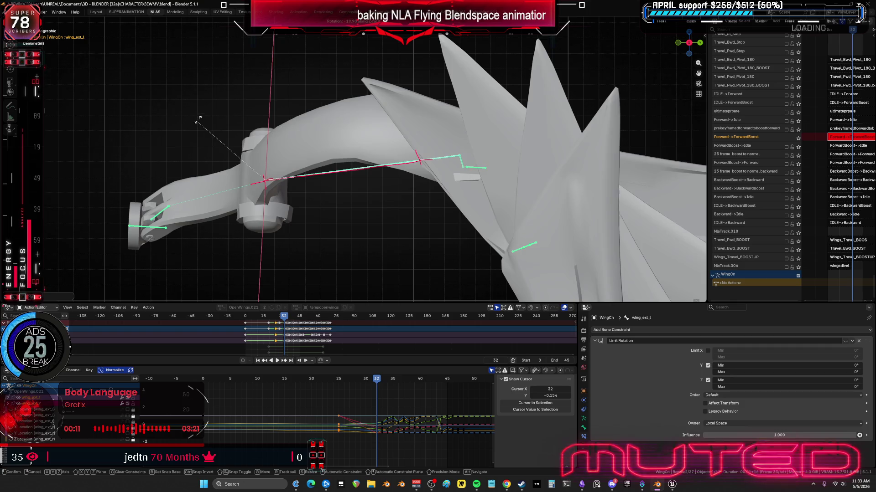
click(360, 202)
right_click(359, 203)
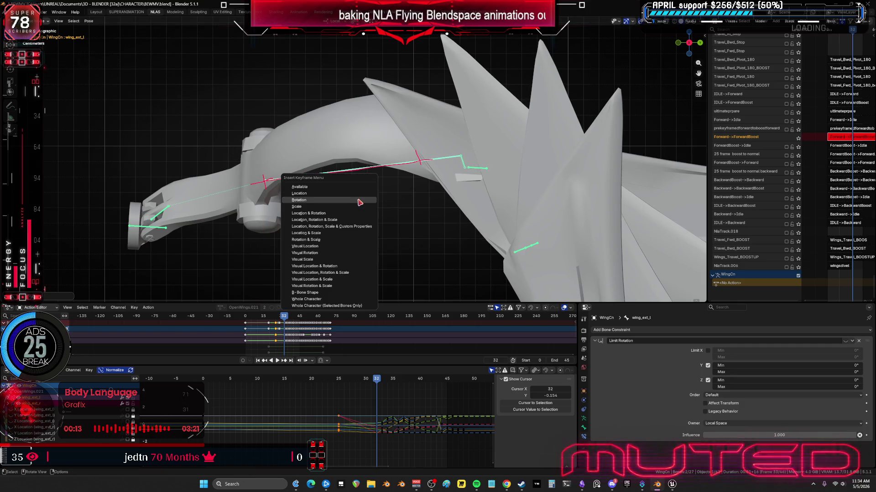
click(360, 202)
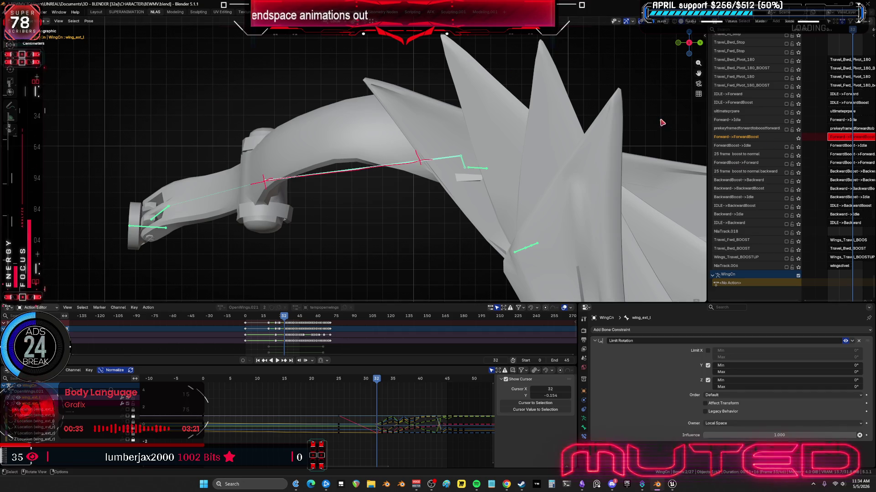
- Remove the red annotation notes and scrub back from frame 20 to frame 3, viewing both wings
key(n)
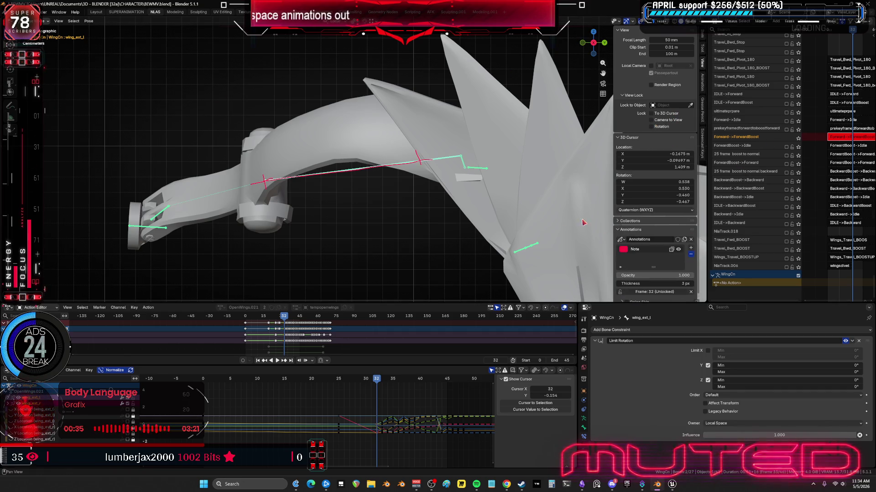
key(ctrl+z)
key(n)
mouse_move(456, 222)
middle_down()
mouse_move(506, 236)
mouse_move(507, 225)
middle_up()
mouse_move(504, 247)
alt+mouse_down()
mouse_move(472, 251)
mouse_move(360, 235)
mouse_move(450, 238)
mouse_move(479, 249)
alt+mouse_up()
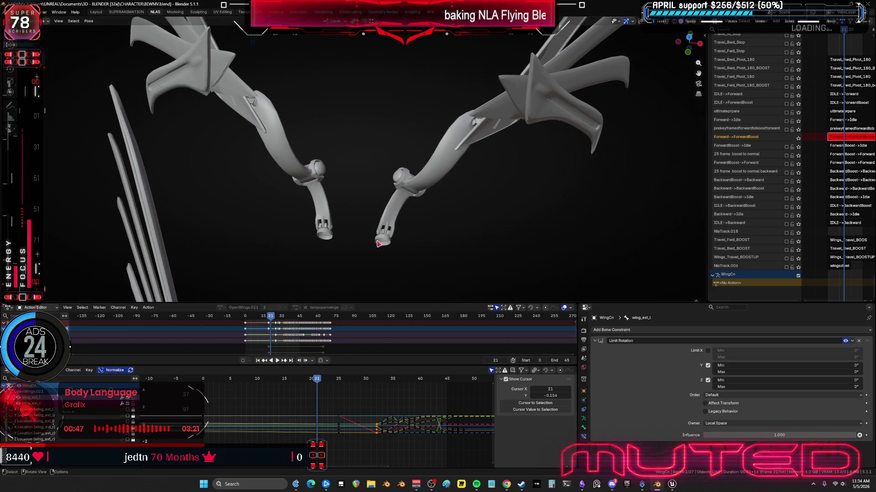
mouse_move(401, 221)
middle_down()
mouse_move(430, 196)
mouse_move(410, 193)
middle_up()
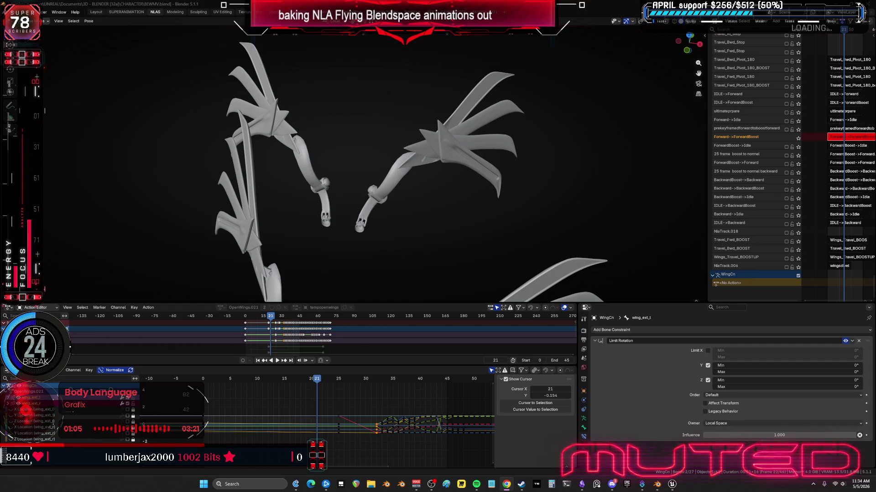
mouse_move(400, 220)
alt+mouse_down()
mouse_move(377, 219)
mouse_move(401, 141)
mouse_move(393, 189)
mouse_move(419, 198)
alt+mouse_up()
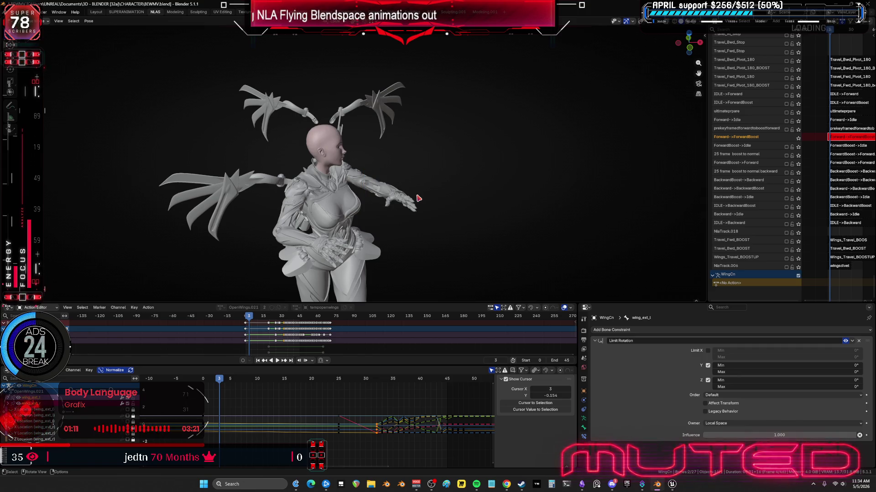
- Delete the wing keys at frames 33–34 in the maximized Graph Editor, leaving the playhead at frame 35
alt+drag(339, 259, 413, 221)
key(ctrl+space)
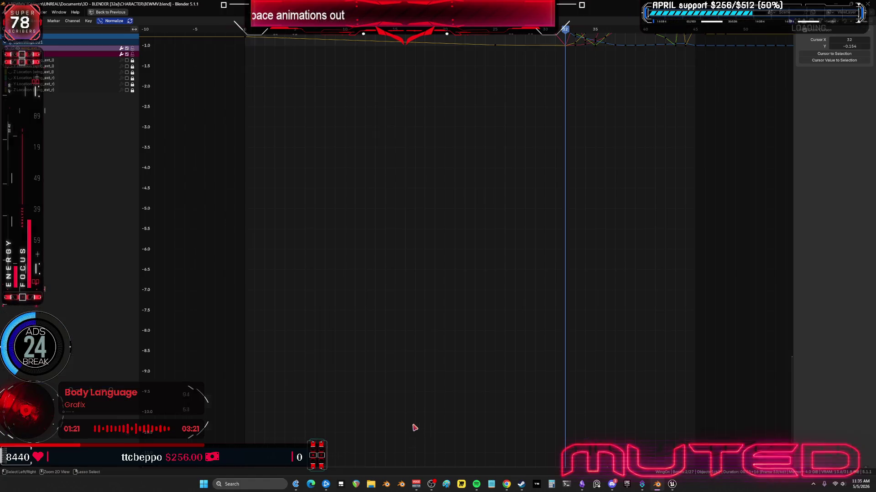
key(Home)
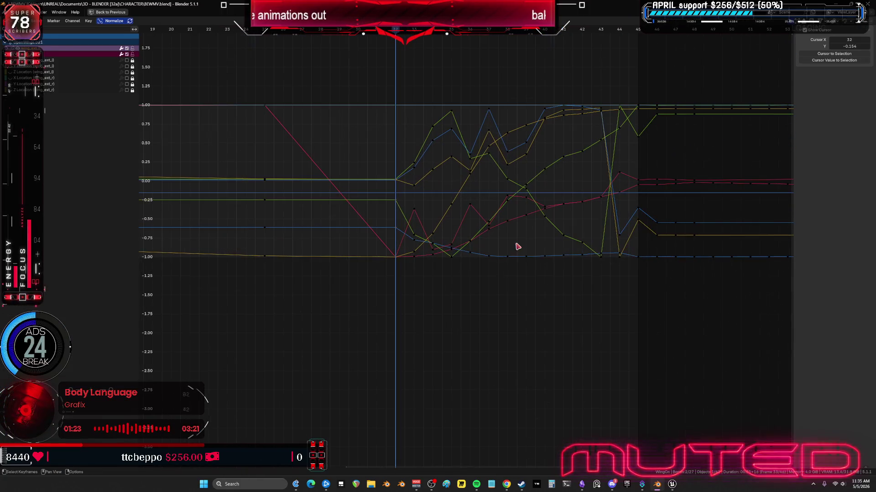
drag(395, 30, 451, 34)
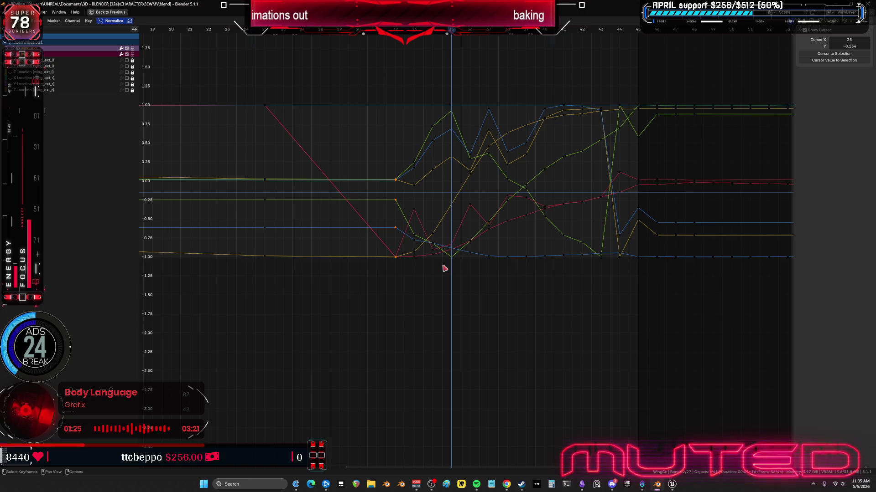
drag(410, 82, 442, 305)
key(Delete)
key(ctrl+space)
middle_drag(385, 209, 384, 209)
key(shift+alt+z)
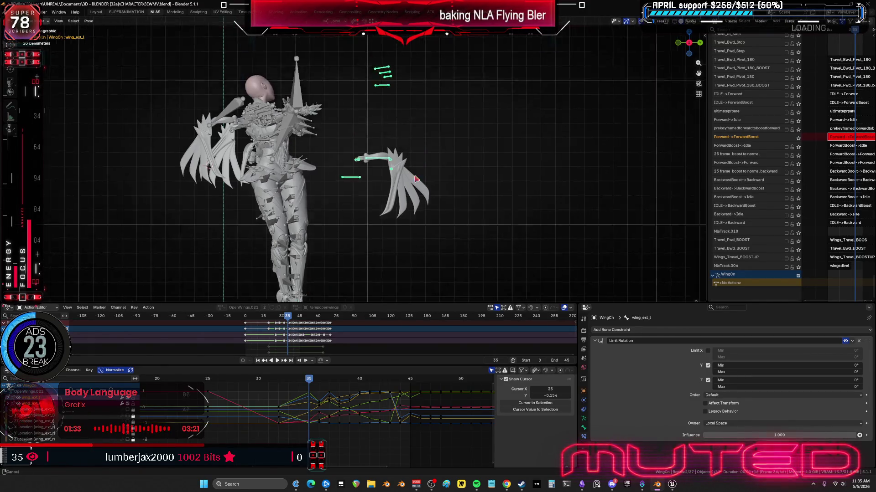
- Zoom onto the left wing and sketch annotations along the wing up to its tip
key(KP_Decimal)
mouse_move(406, 179)
middle_down()
mouse_move(414, 180)
mouse_move(423, 215)
mouse_move(429, 210)
mouse_move(179, 130)
middle_up()
click(12, 108)
drag(373, 208, 412, 158)
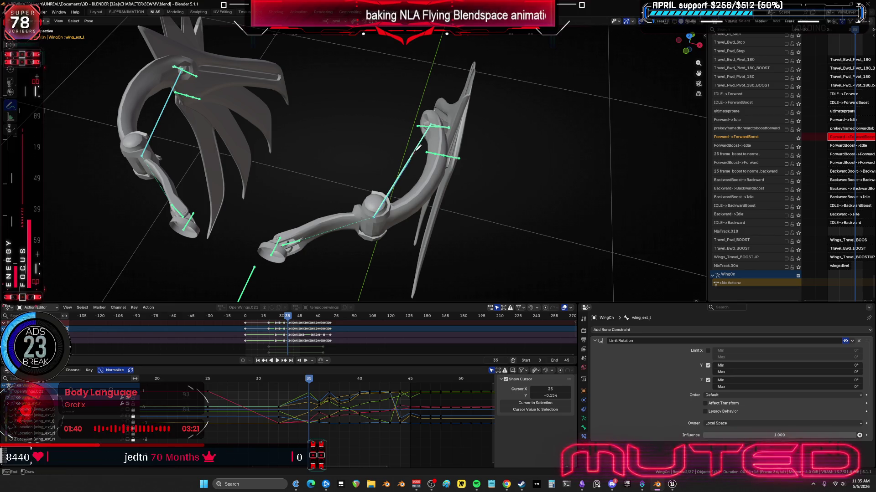
drag(435, 120, 439, 113)
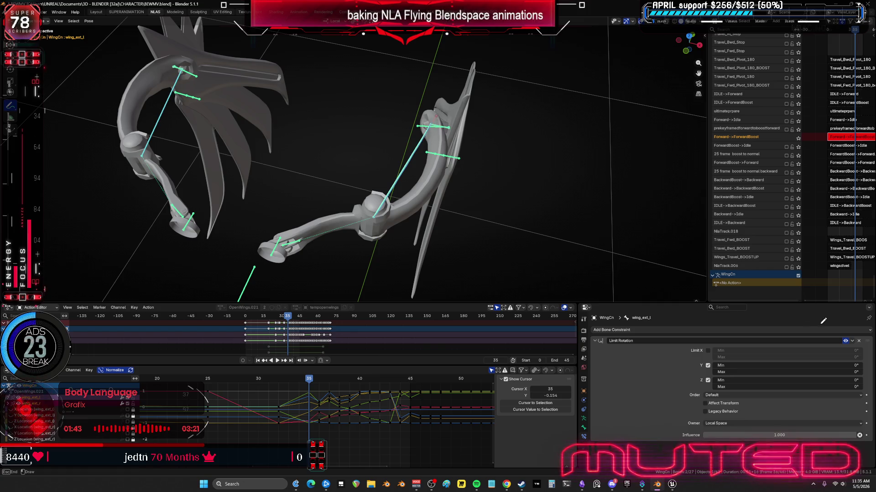
- Toggle the wing bone's Limit Rotation constraint and clear the wing bones' rotation
click(845, 341)
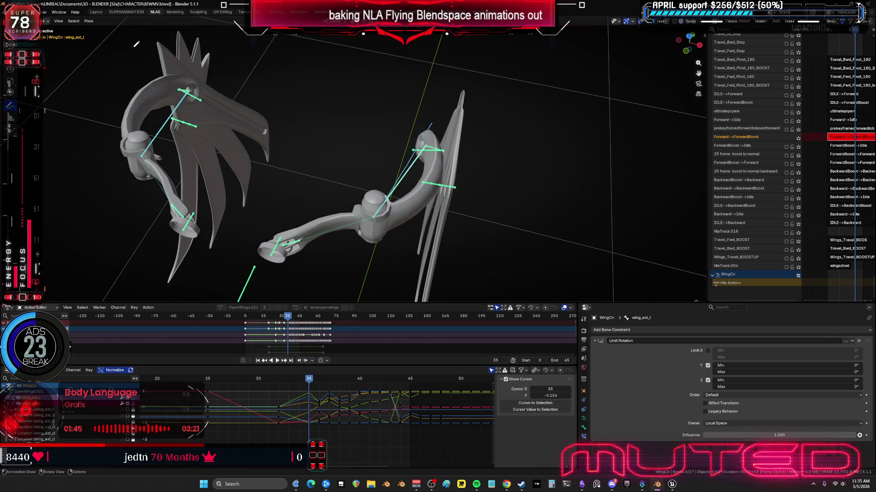
click(88, 21)
mouse_move(108, 35)
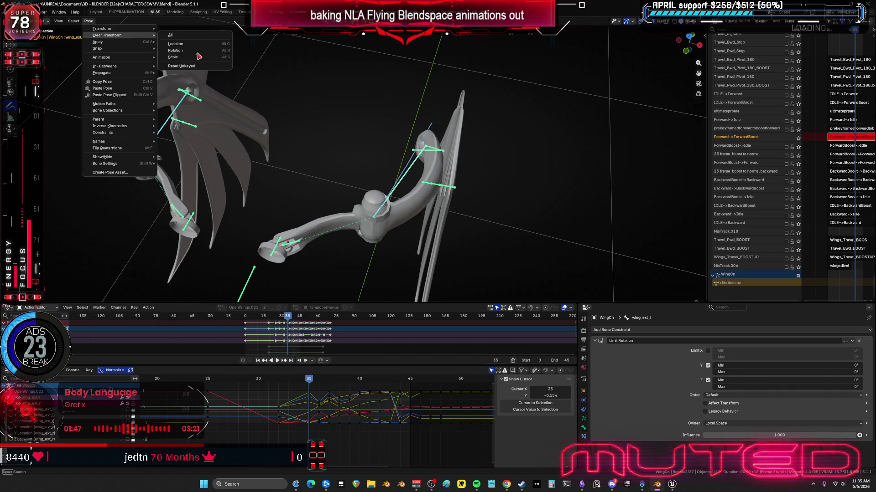
click(187, 49)
- Rotate the wing bones on the X axis and key their rotation at frame 35
key(r)
key(x)
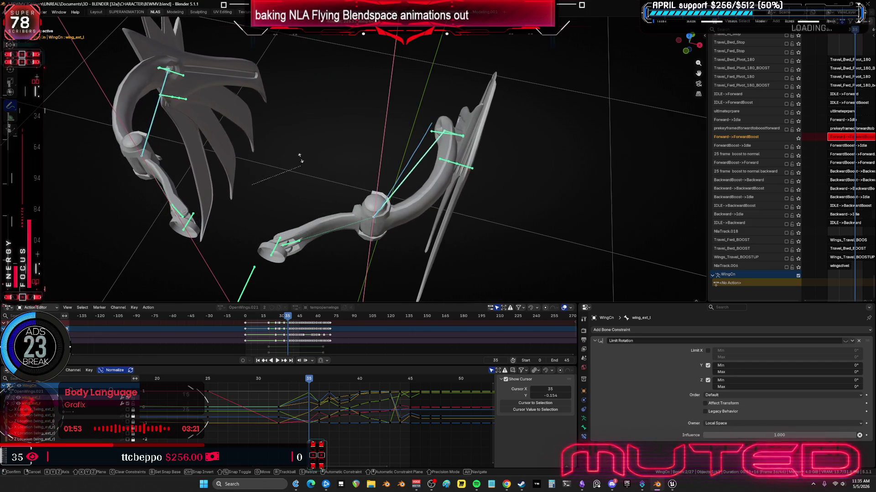
click(225, 205)
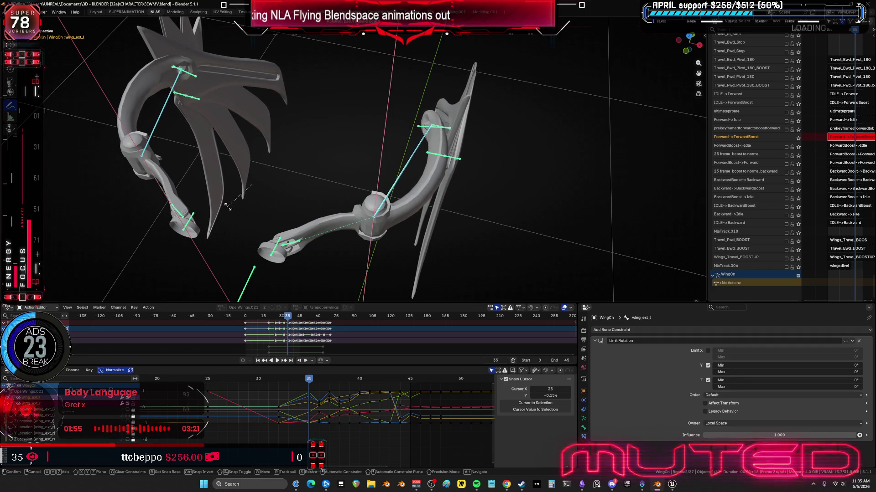
key(k)
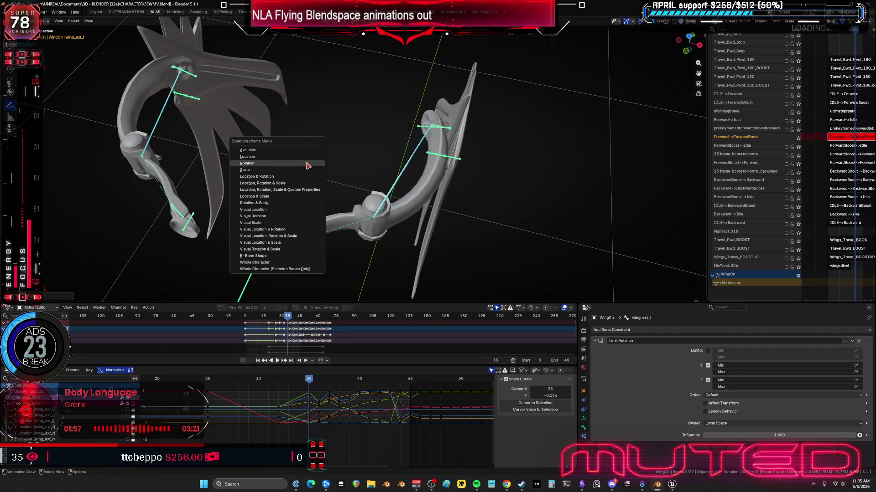
mouse_move(317, 379)
mouse_down()
mouse_move(279, 385)
mouse_move(355, 392)
mouse_up()
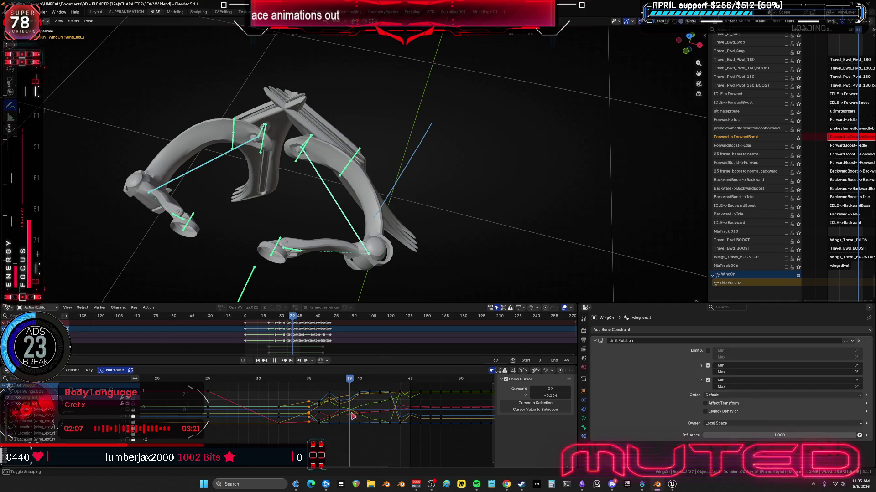
- Delete the wing keyframes between frames 39 and 43
drag(346, 448, 348, 445)
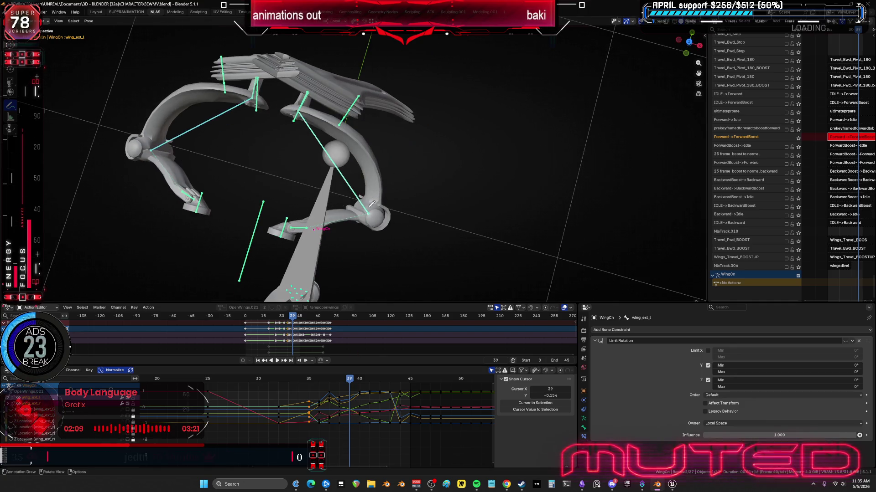
drag(353, 382, 389, 381)
mouse_move(385, 425)
mouse_down()
mouse_move(386, 434)
mouse_move(318, 388)
mouse_up()
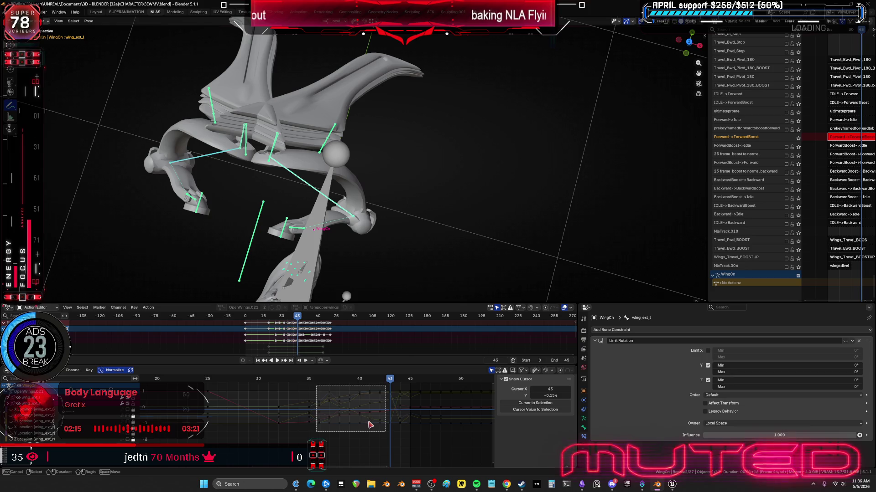
key(Delete)
- Annotate the wing bone line while toggling Limit Rotation on and off to compare poses
mouse_move(354, 196)
middle_down()
mouse_move(285, 103)
mouse_move(305, 74)
middle_up()
drag(293, 82, 294, 87)
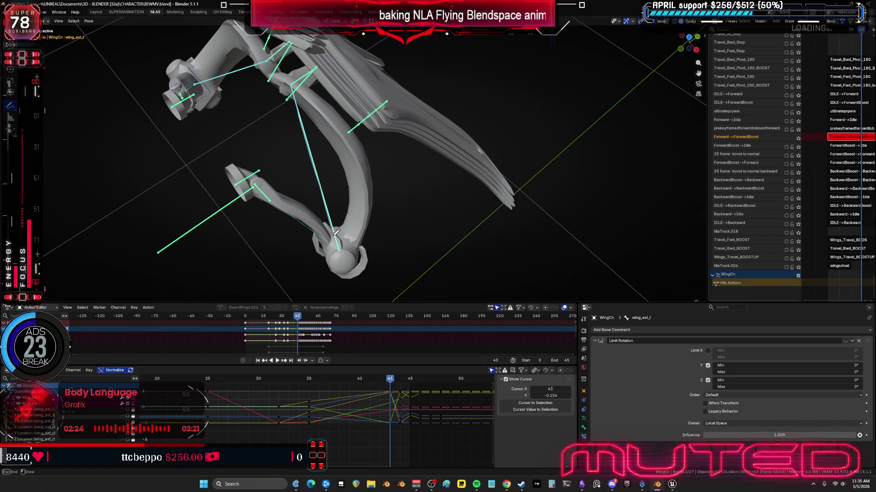
click(845, 341)
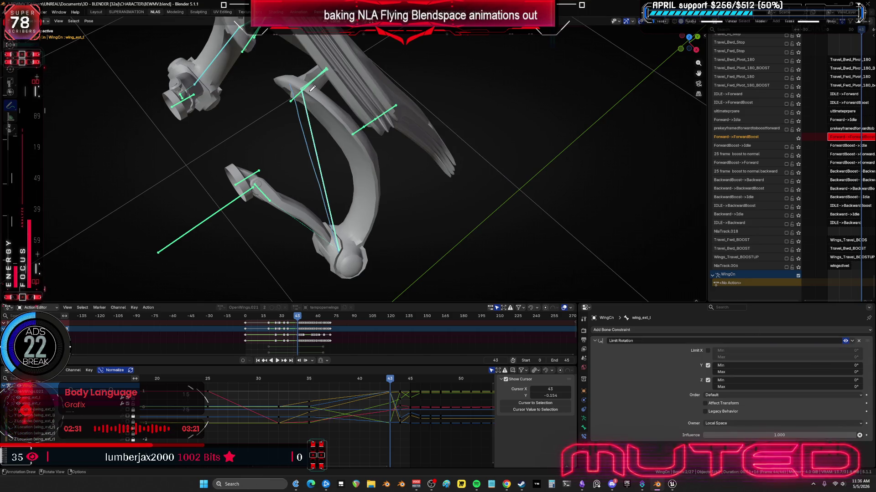
drag(294, 88, 314, 162)
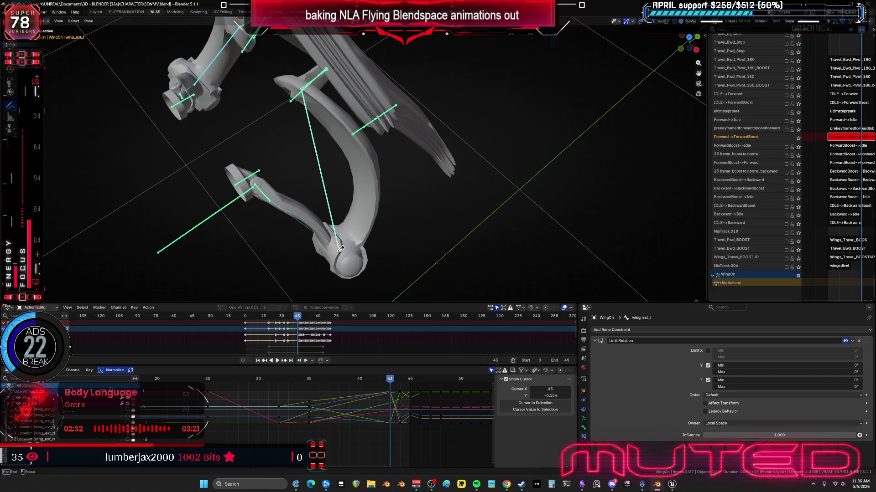
drag(301, 87, 323, 170)
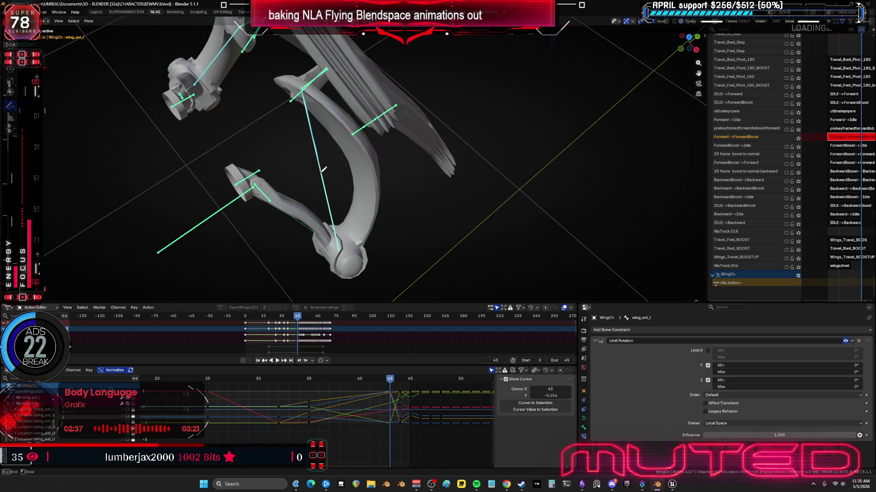
drag(340, 250, 328, 209)
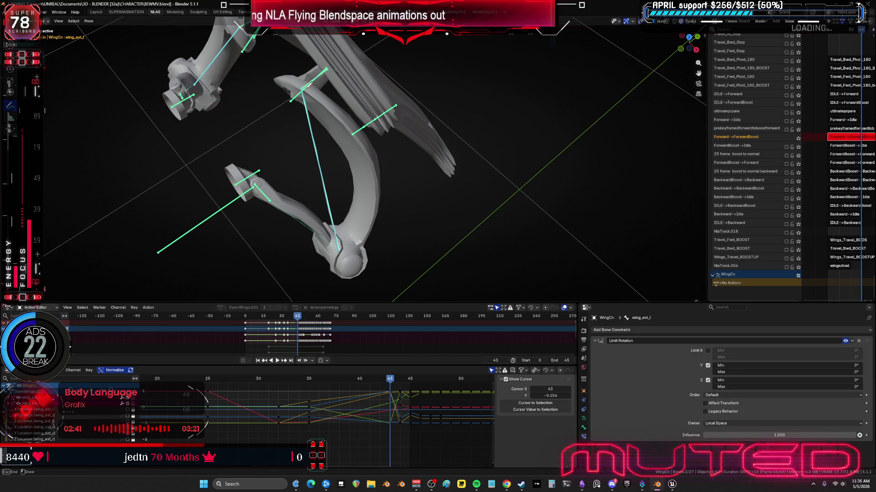
click(845, 342)
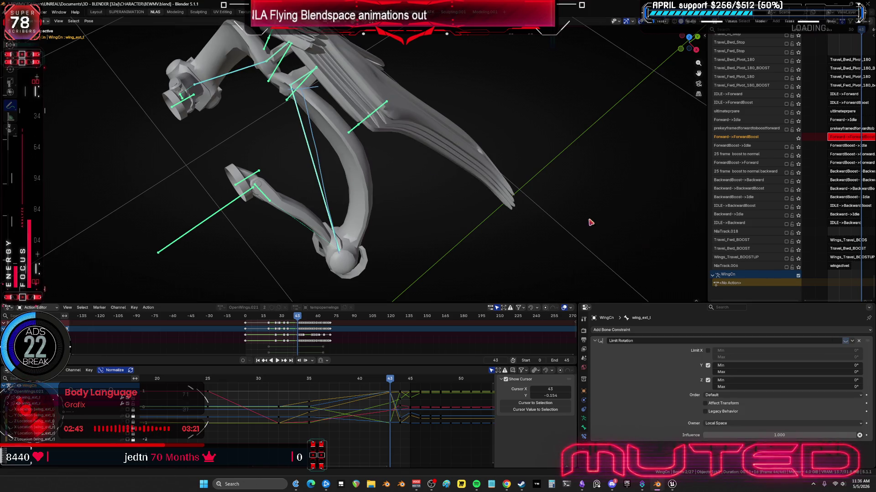
- Clear the wing bones' rotation, rotate them on X, and key rotation at frame 43
click(88, 21)
mouse_move(107, 36)
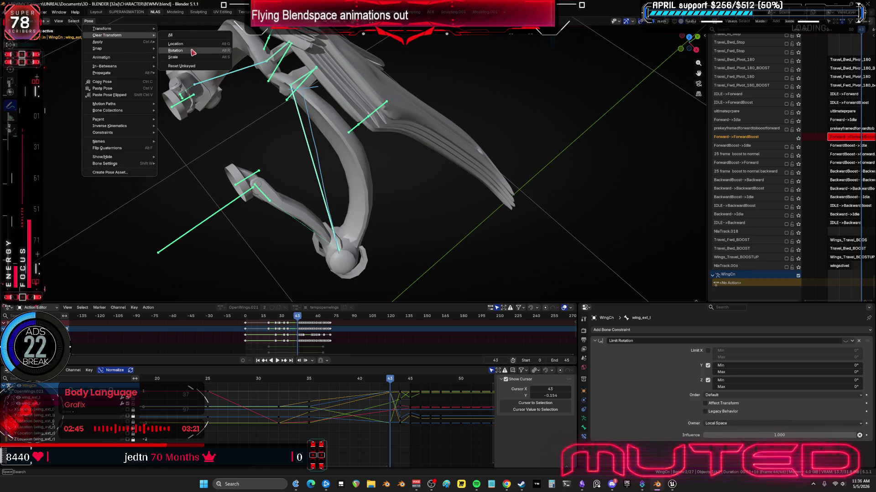
key(alt+r)
key(r)
key(x)
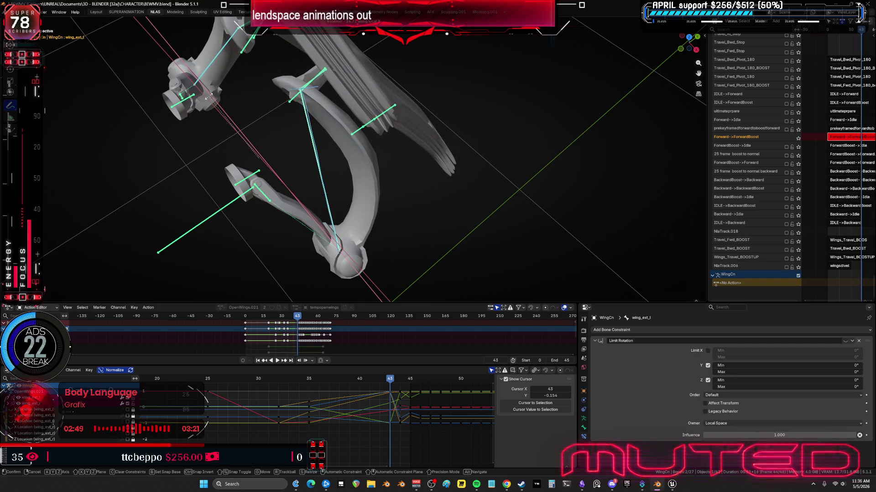
click(254, 160)
key(k)
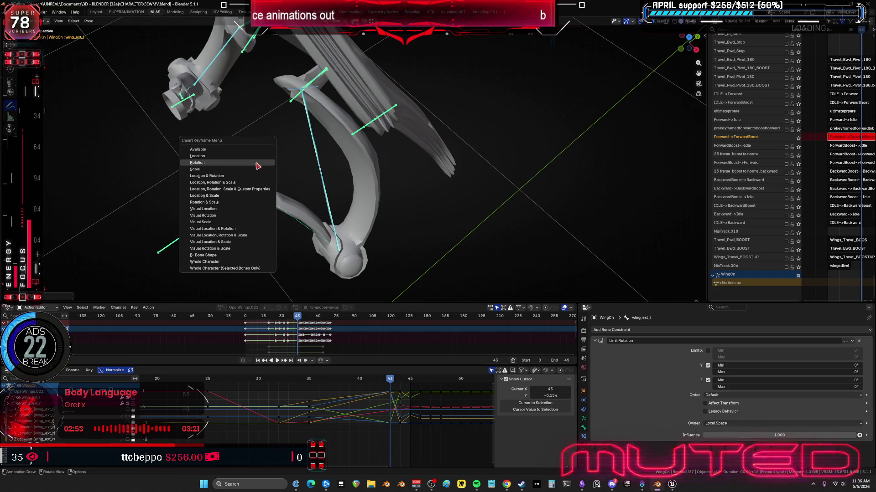
click(256, 163)
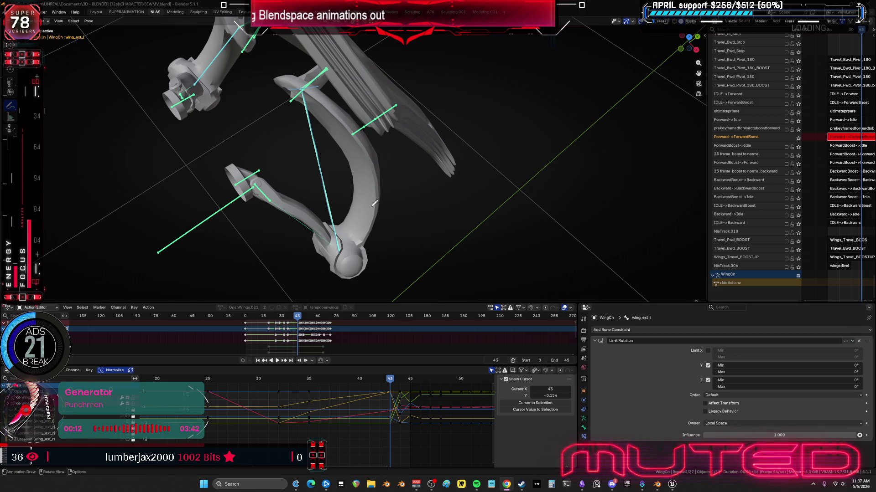
- Scrub the flap between frames 43 and 13 while viewing both wings from the front
mouse_move(389, 195)
alt+mouse_down()
mouse_move(520, 201)
mouse_move(451, 201)
mouse_move(498, 200)
alt+mouse_up()
mouse_move(381, 188)
alt+middle_down()
mouse_move(397, 191)
mouse_move(383, 172)
mouse_move(370, 188)
alt+middle_up()
mouse_move(370, 188)
alt+mouse_down()
mouse_move(307, 203)
mouse_move(432, 220)
mouse_move(402, 225)
alt+mouse_up()
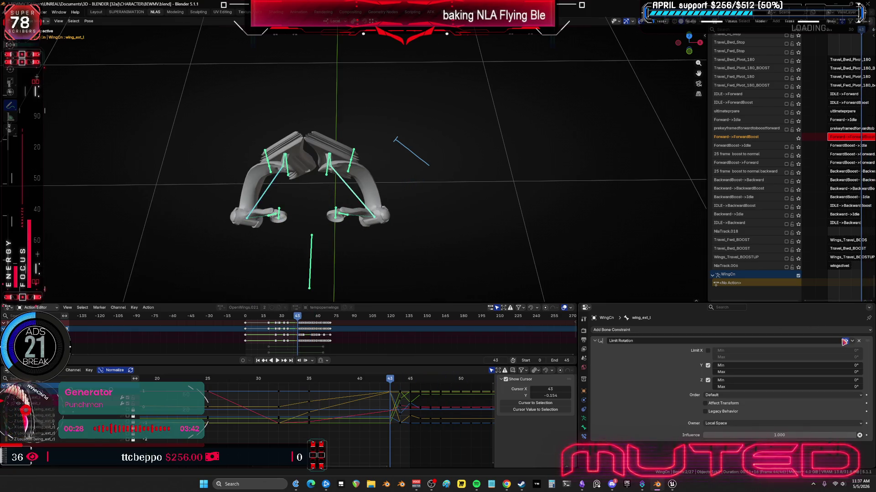
mouse_move(439, 200)
alt+mouse_down()
mouse_move(397, 195)
mouse_move(392, 205)
mouse_move(447, 225)
mouse_move(423, 225)
alt+mouse_up()
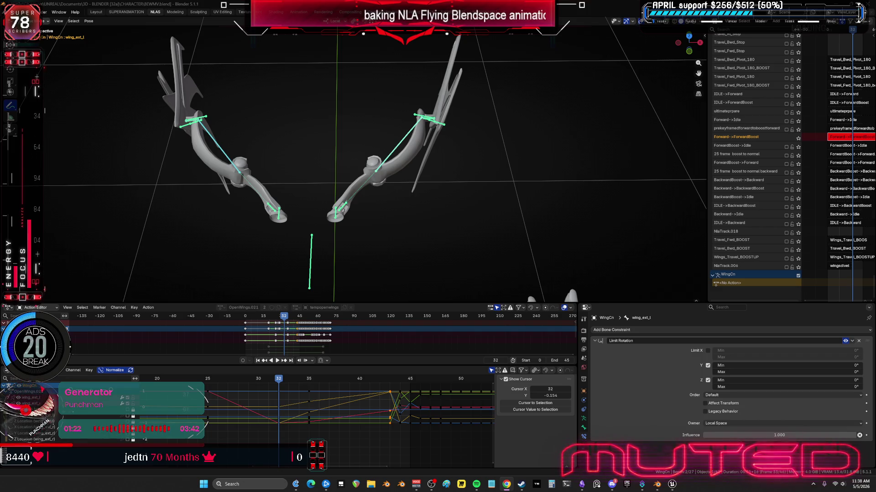
key(XF86AudioLowerVolume)
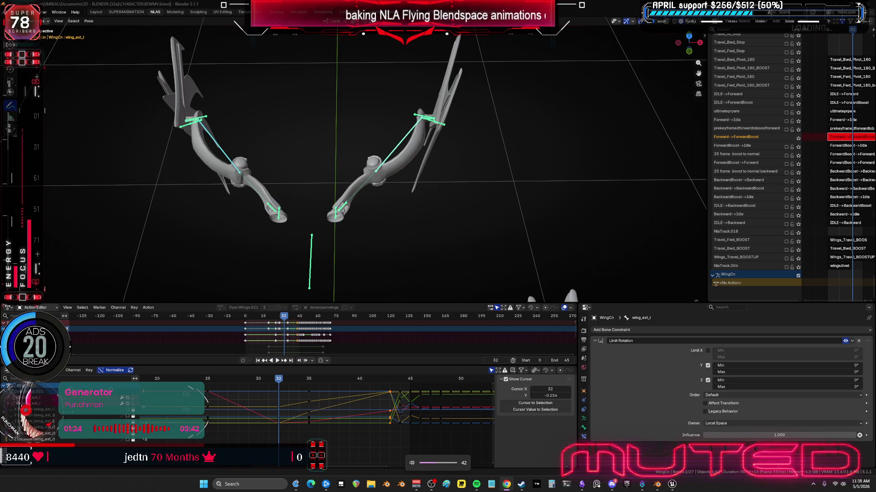
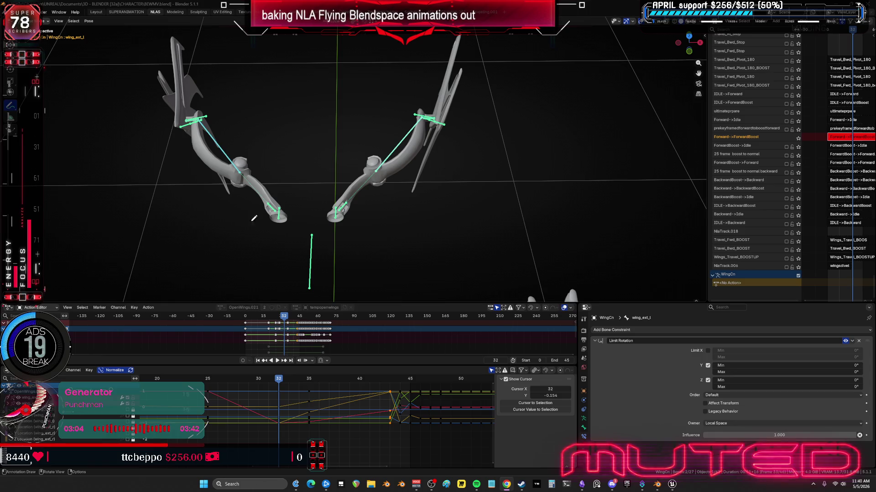
- Play and scrub the wing flap animation to check the wing pose
key(space)
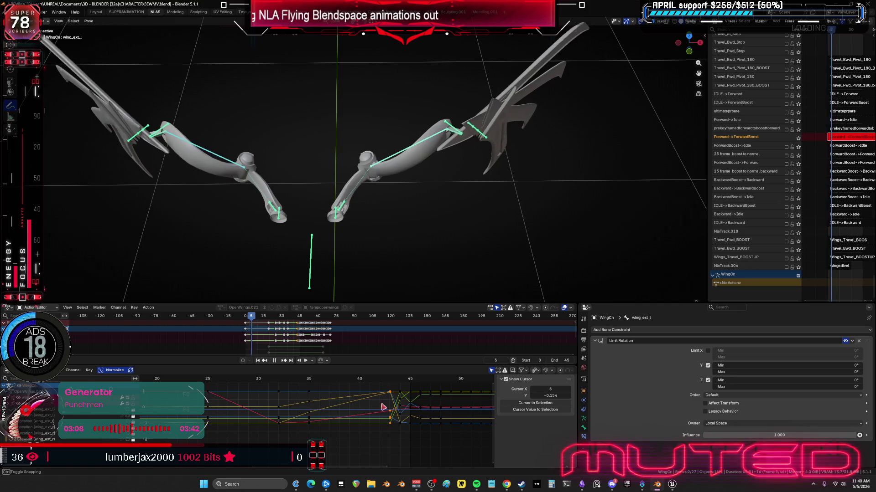
mouse_move(278, 426)
mouse_down()
mouse_move(352, 431)
mouse_move(144, 440)
mouse_move(201, 440)
mouse_up()
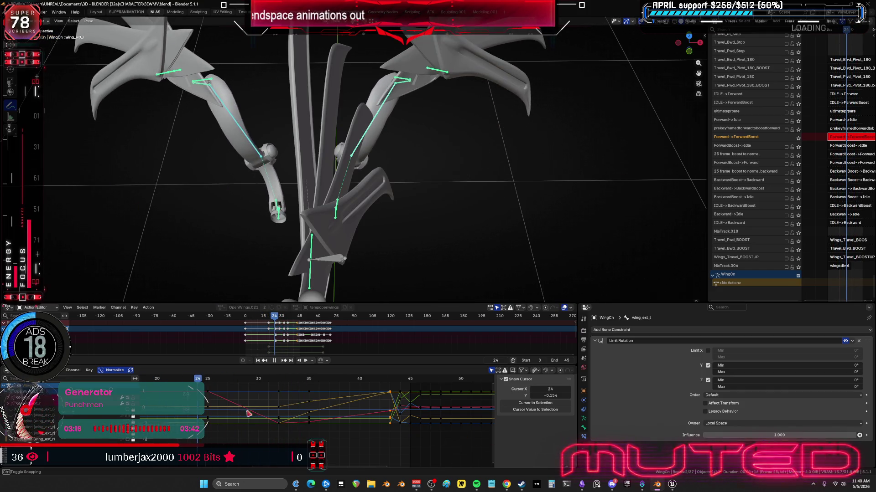
middle_drag(249, 414, 364, 412)
scroll(364, 413, down, 2)
middle_drag(360, 250, 293, 223)
- Select both wing base rotation bones, box-select all their keyframes and bring up Interpolation Mode
key(w)
click(346, 237)
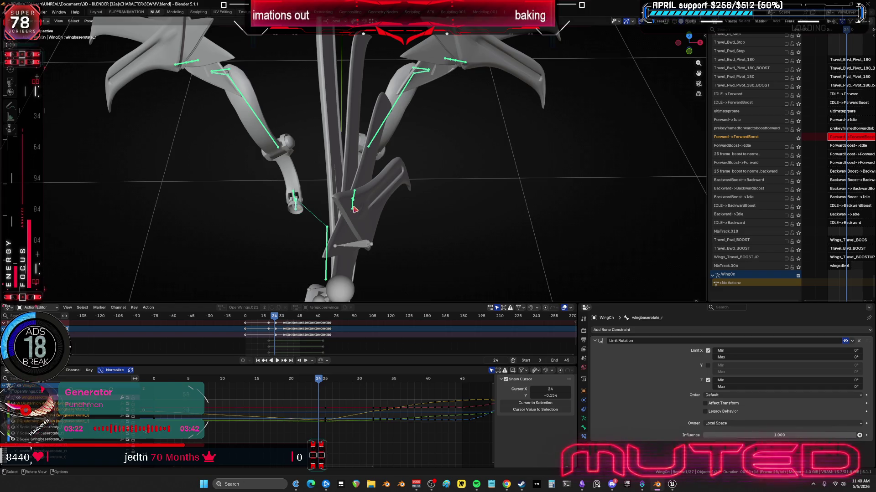
click(296, 273)
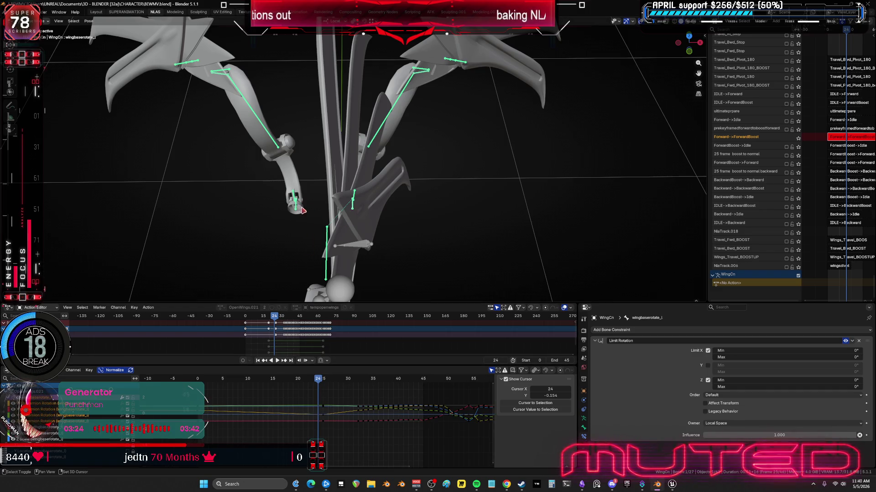
shift+click(338, 433)
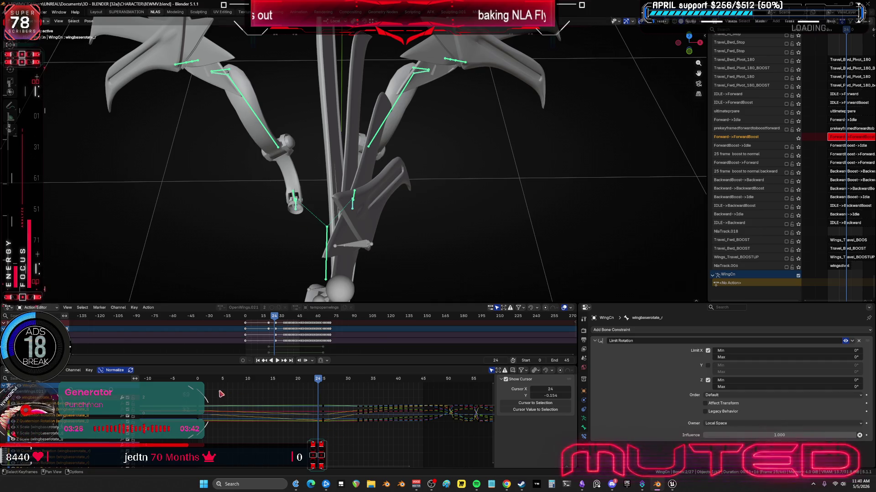
drag(338, 442, 187, 396)
drag(327, 413, 325, 412)
right_click(324, 410)
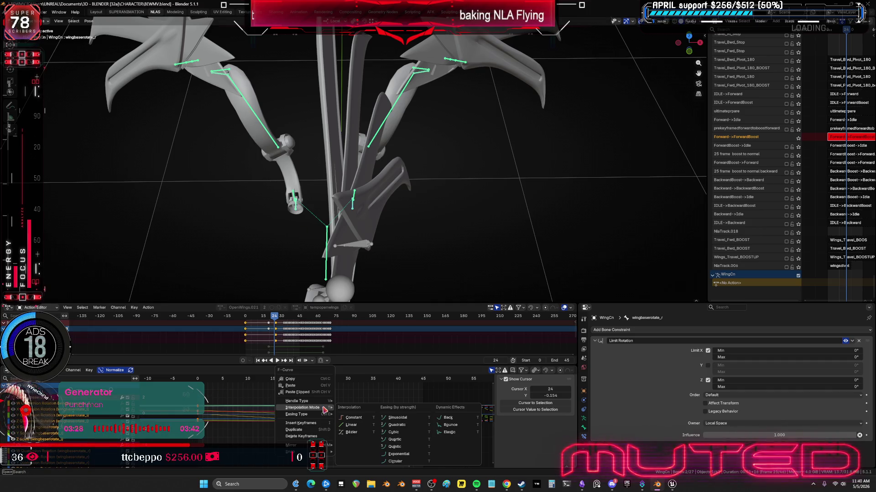
- Apply the chosen interpolation to the wing rotation keys and preview the new easing
key(Return)
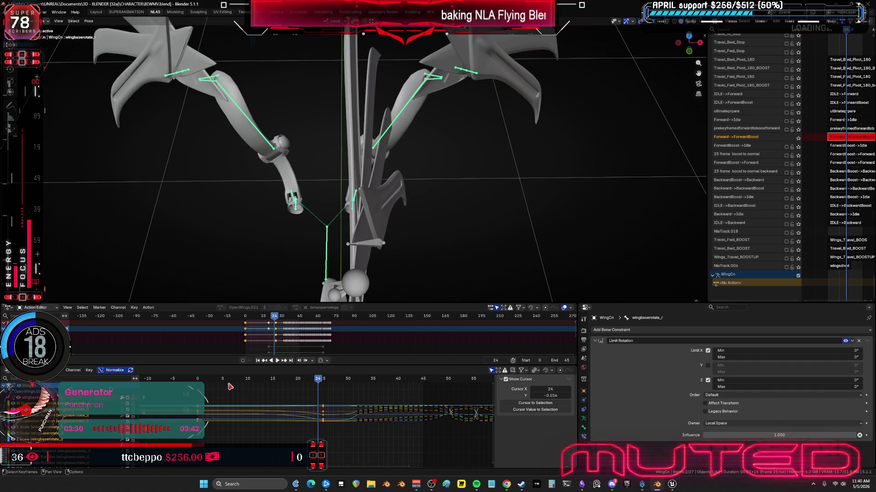
key(space)
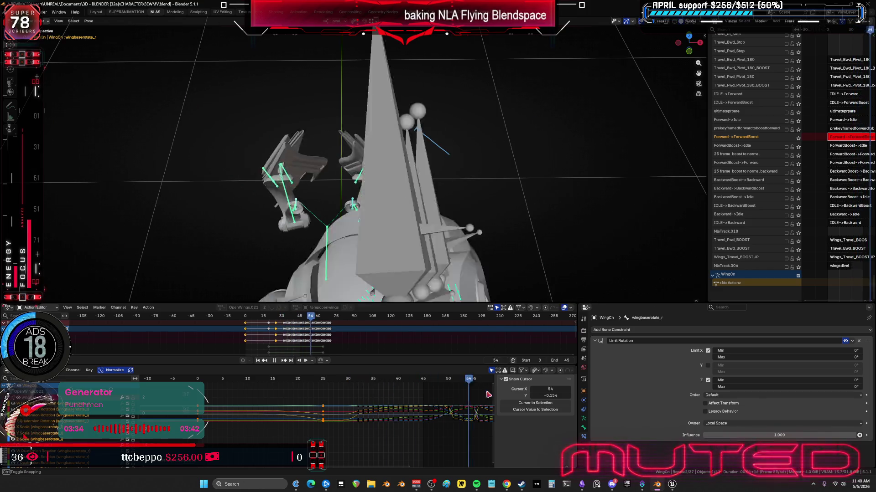
key(space)
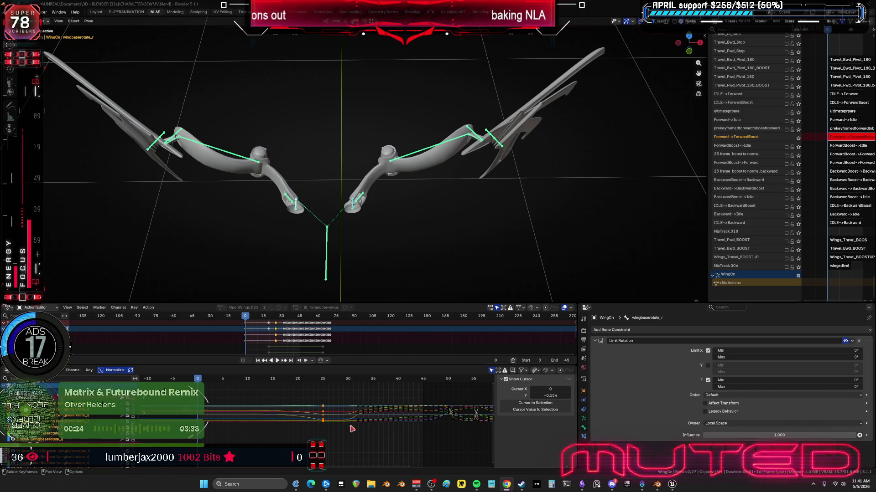
key(space)
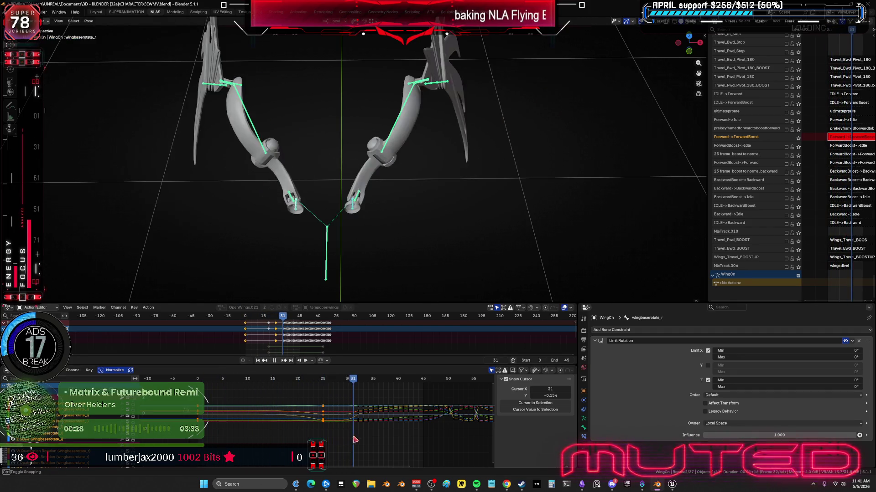
drag(357, 451, 318, 450)
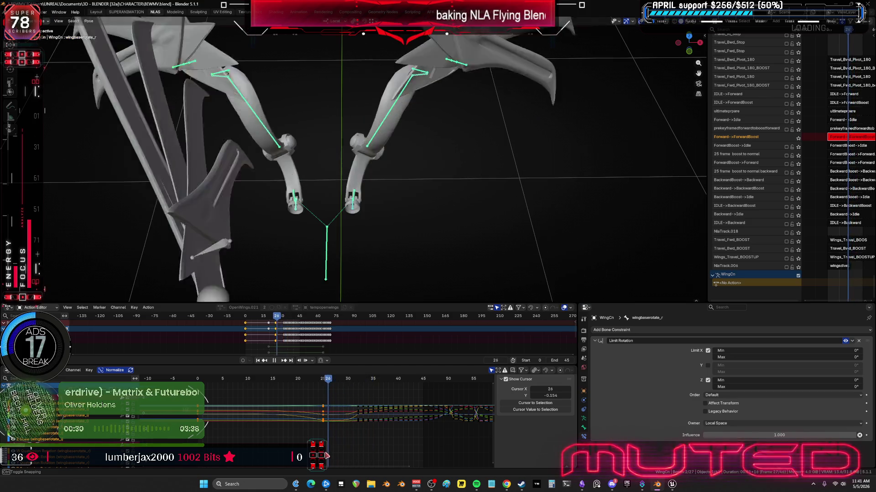
key(space)
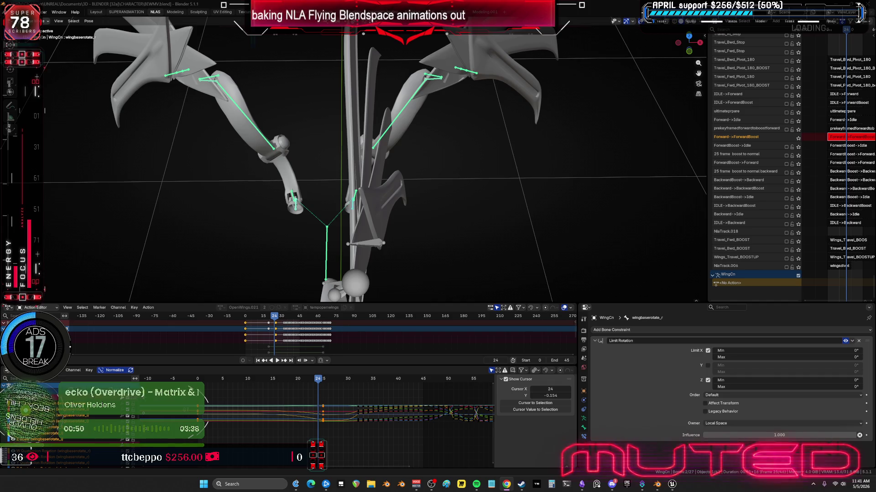
middle_drag(385, 418, 391, 413)
click(273, 361)
drag(275, 321, 246, 323)
key(space)
mouse_move(365, 188)
middle_down()
mouse_move(385, 218)
mouse_move(426, 164)
mouse_move(502, 152)
mouse_move(428, 194)
middle_up()
scroll(413, 201, up, 4)
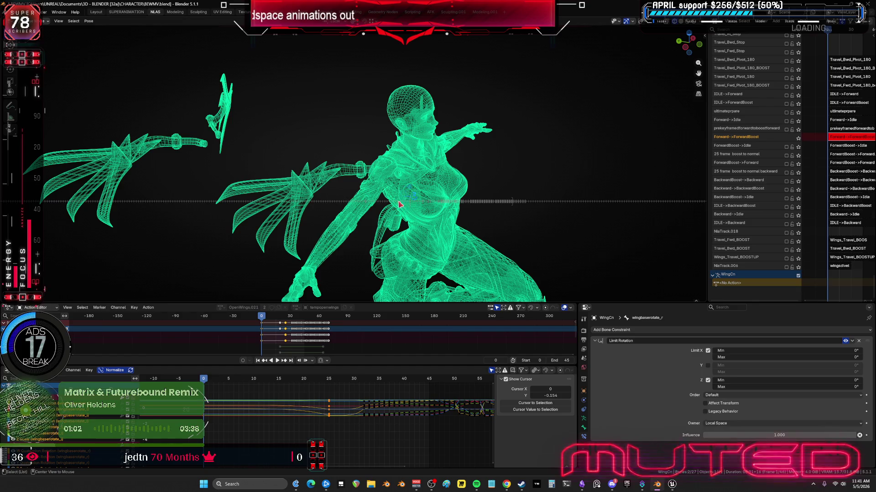
key(space)
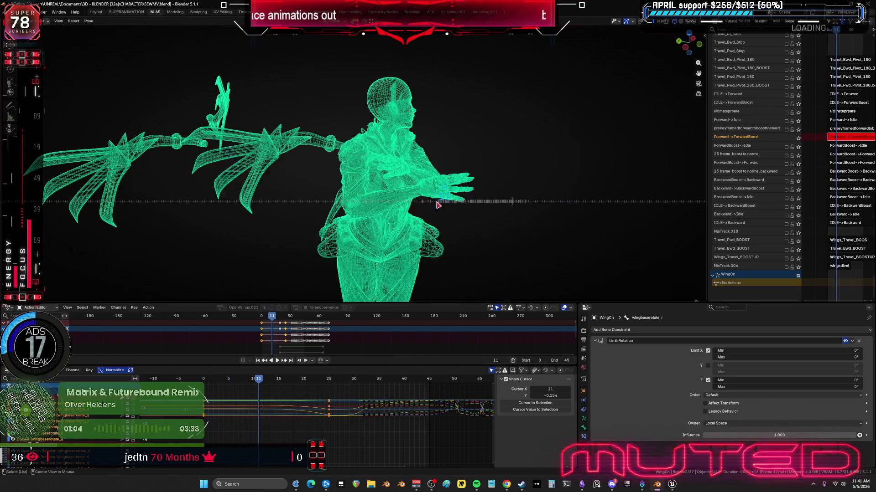
drag(442, 202, 470, 199)
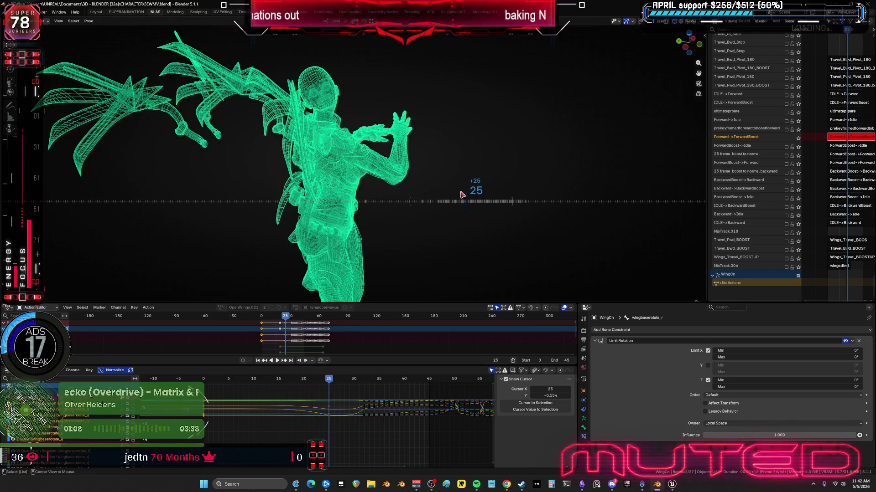
mouse_move(370, 164)
middle_down()
mouse_move(443, 138)
mouse_move(409, 169)
mouse_move(439, 239)
mouse_move(301, 196)
middle_up()
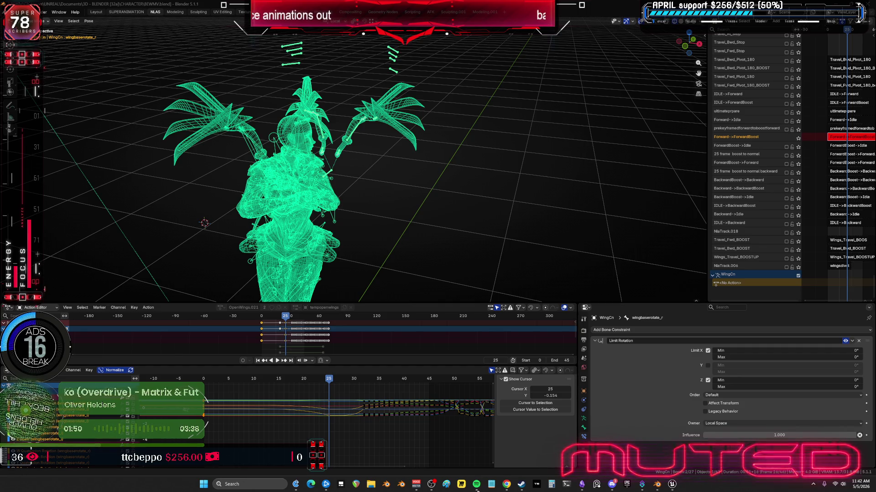
key(alt+Tab)
- Scroll Liked Songs to tracks around 610–626 and bring up the Nemesis track's actions
scroll(387, 269, down, 10)
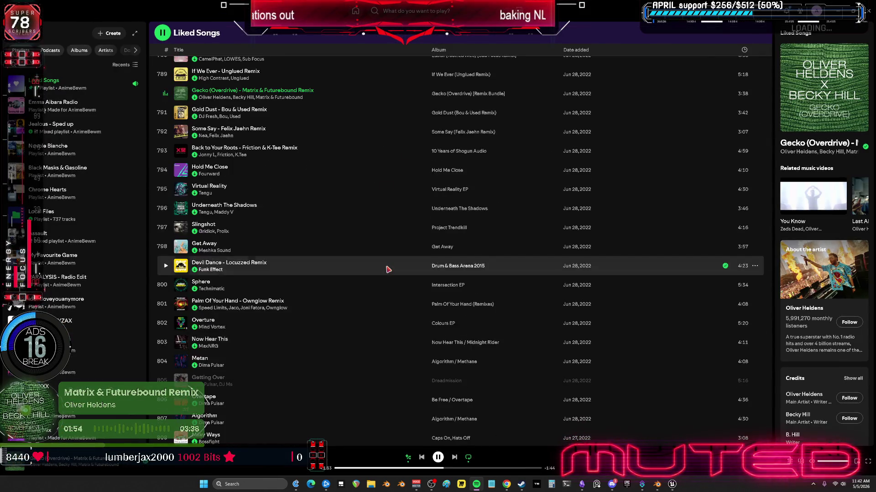
scroll(388, 270, up, 20)
scroll(371, 270, up, 17)
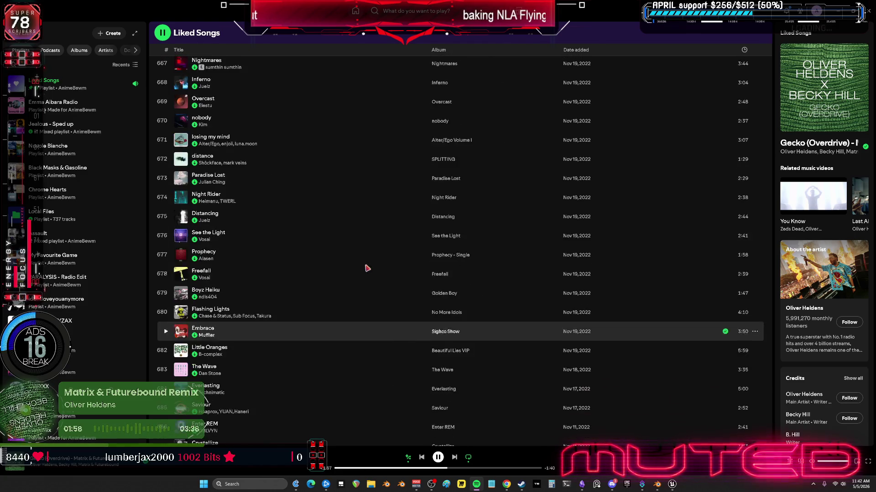
scroll(367, 268, up, 8)
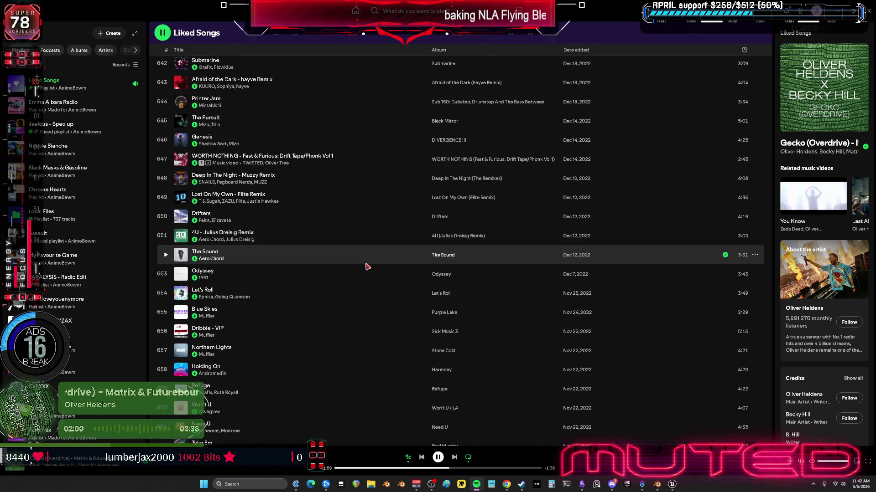
scroll(367, 267, up, 5)
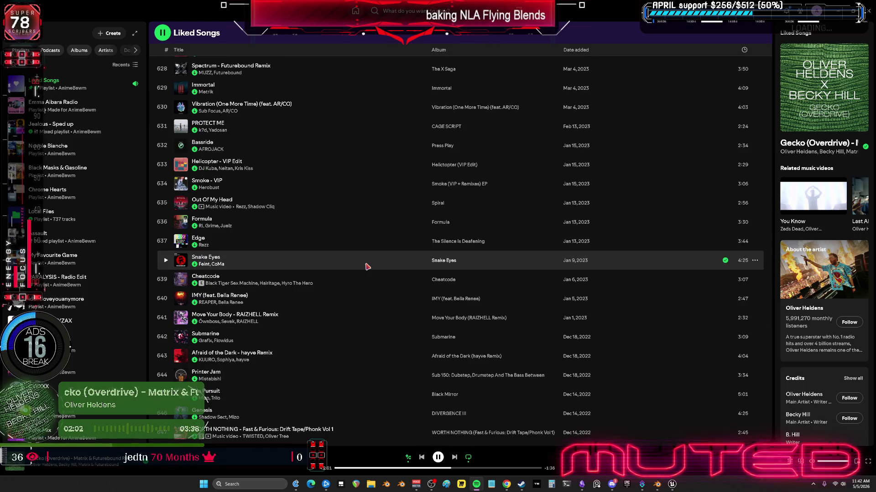
scroll(367, 267, up, 8)
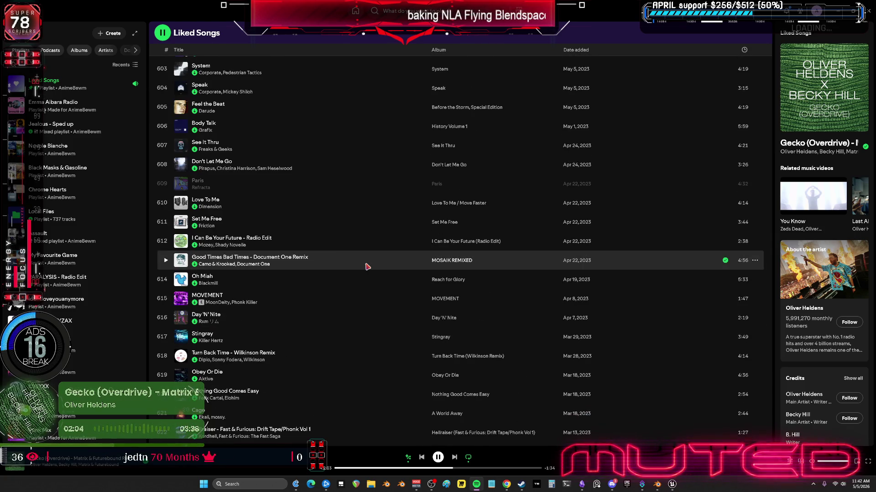
scroll(368, 267, up, 4)
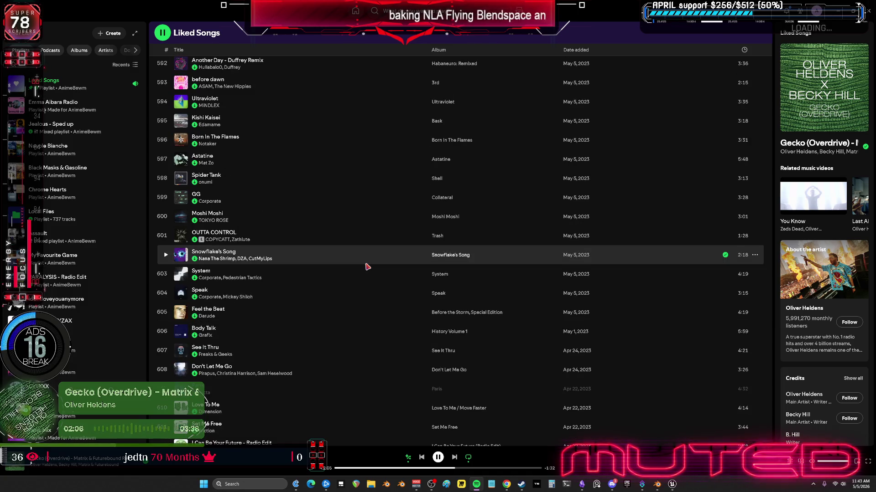
scroll(368, 266, up, 10)
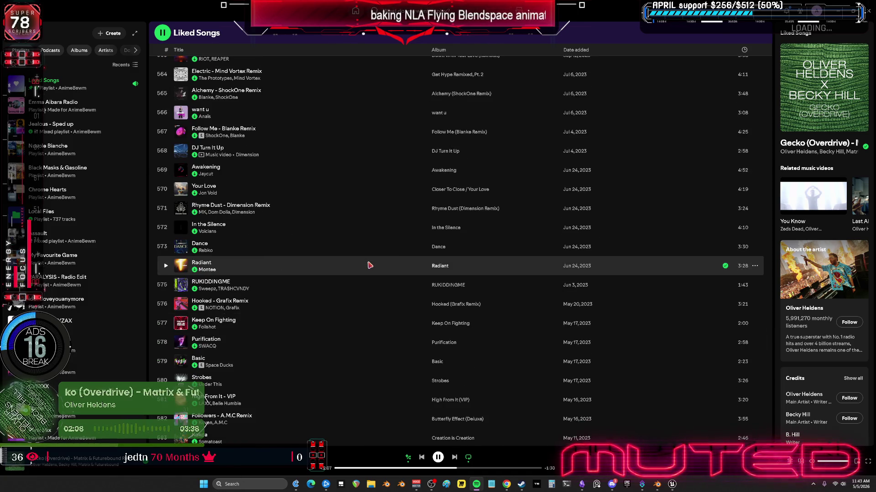
scroll(370, 265, up, 6)
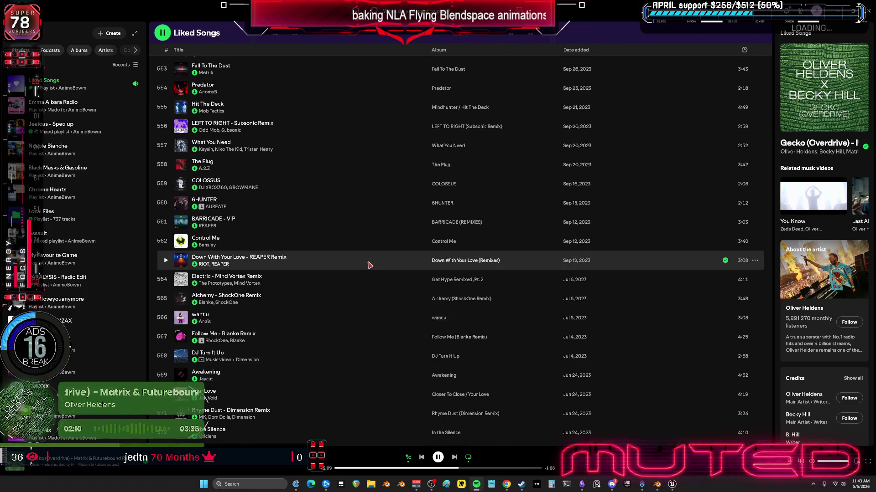
scroll(369, 265, up, 4)
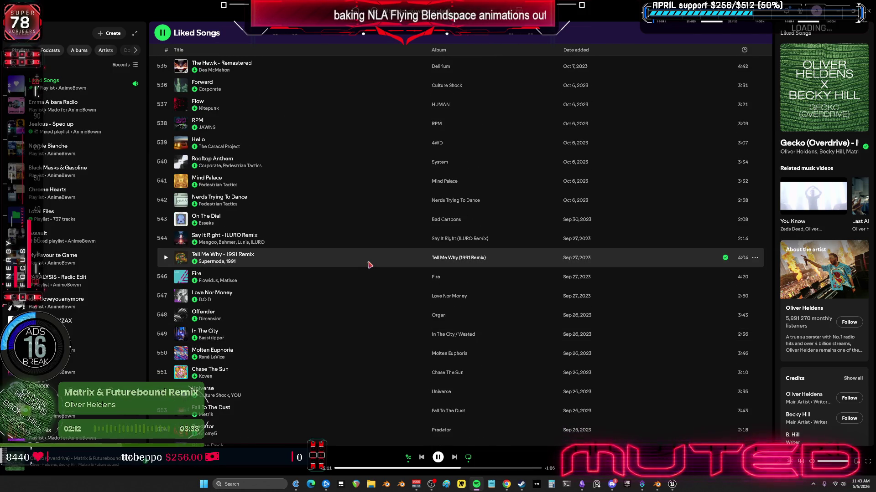
scroll(367, 275, up, 3)
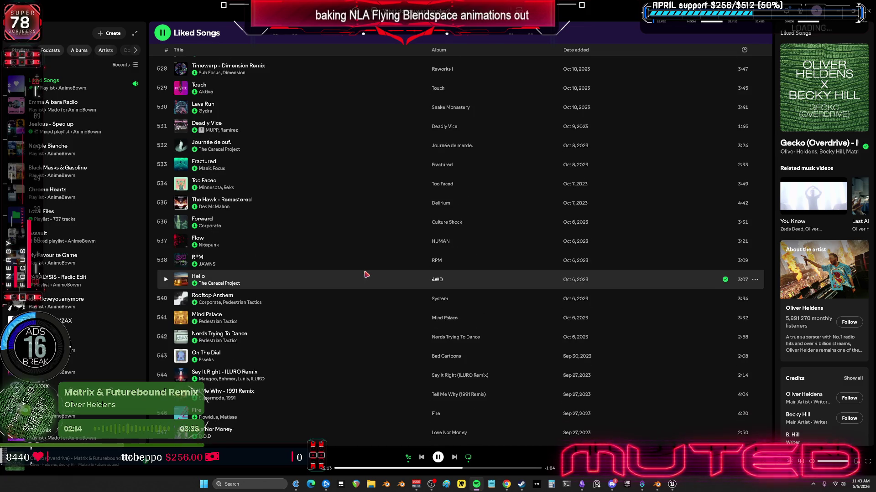
scroll(358, 270, up, 6)
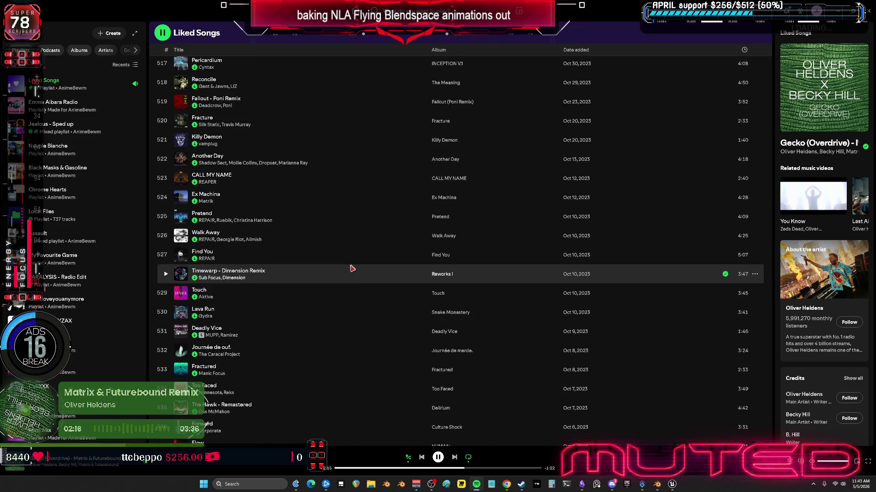
scroll(351, 268, up, 5)
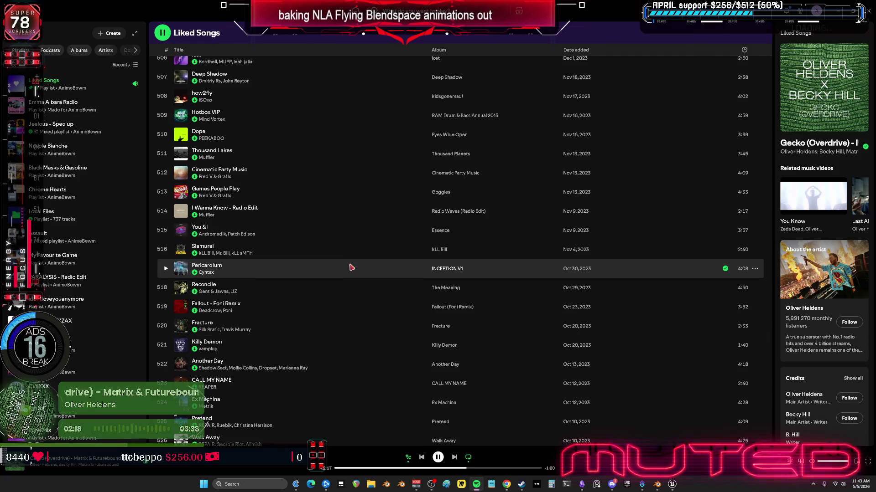
scroll(349, 271, down, 2)
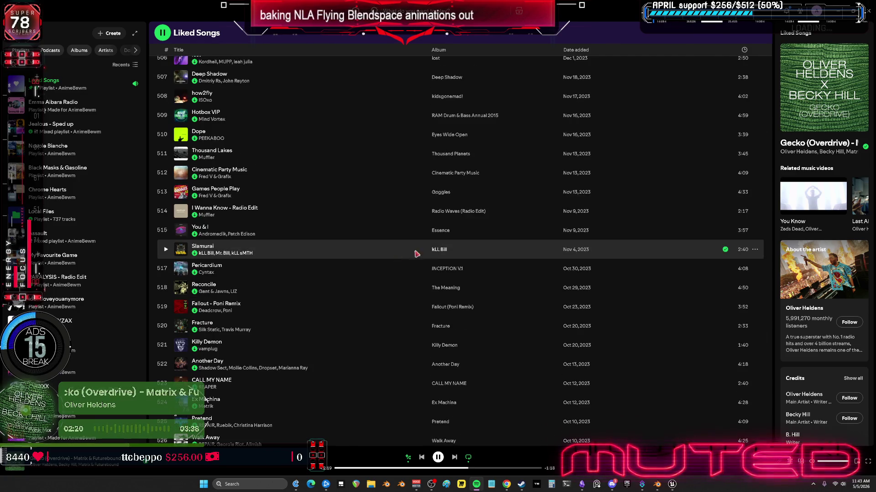
scroll(292, 232, up, 3)
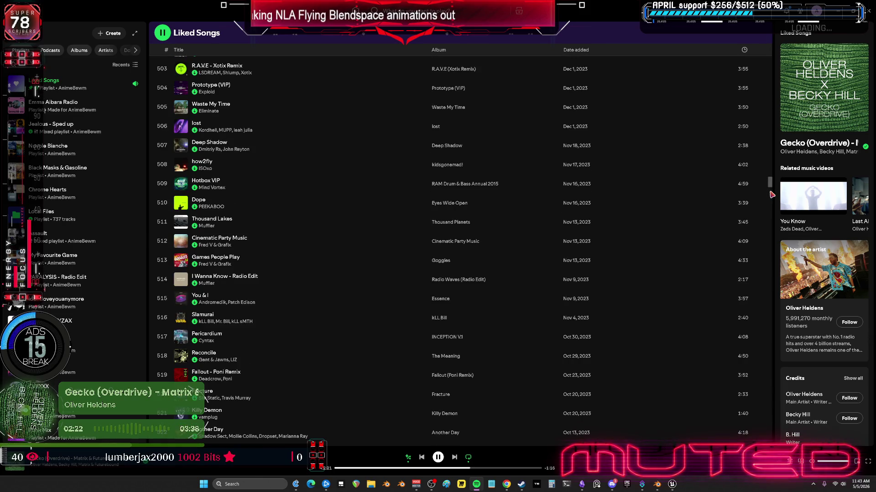
scroll(309, 229, up, 10)
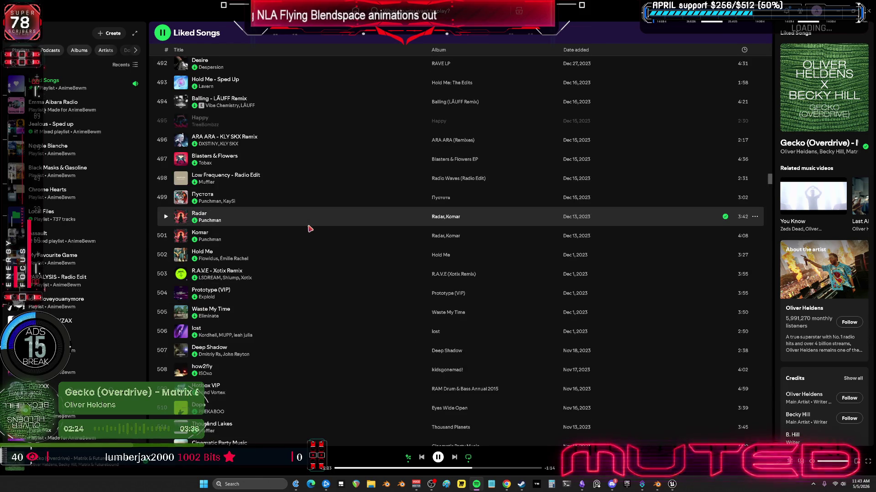
scroll(308, 229, up, 12)
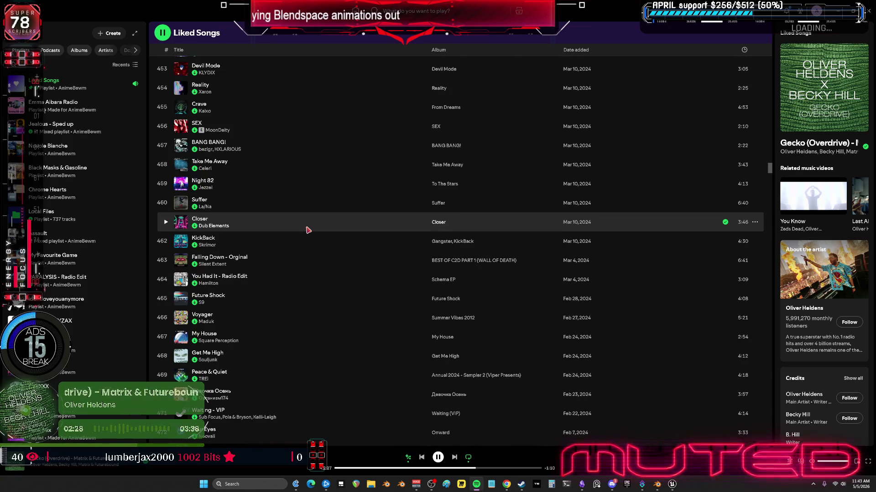
scroll(308, 230, up, 9)
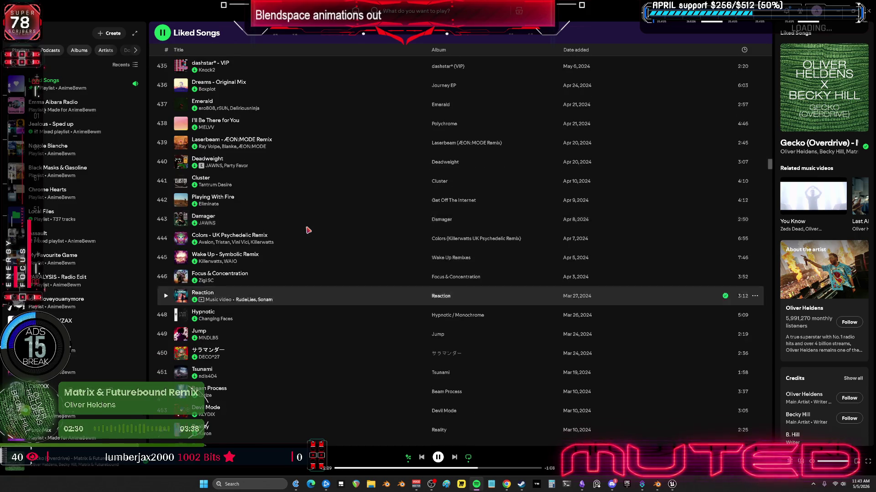
scroll(307, 230, up, 5)
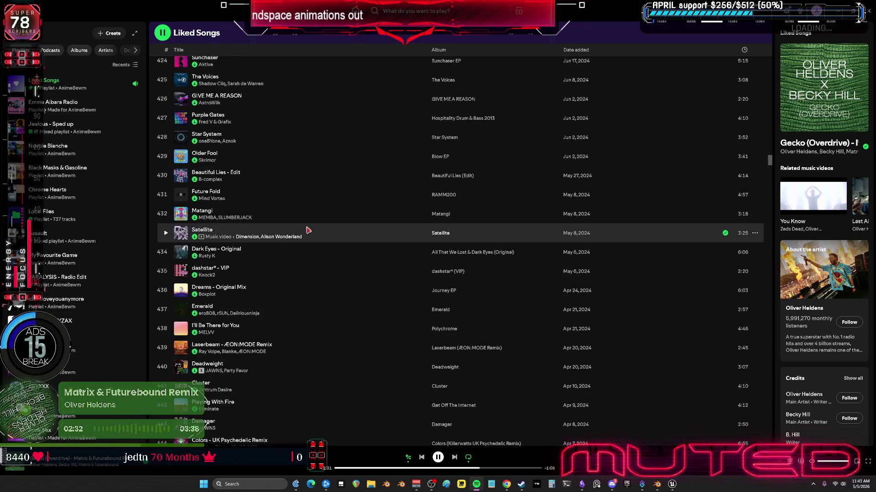
scroll(305, 236, up, 5)
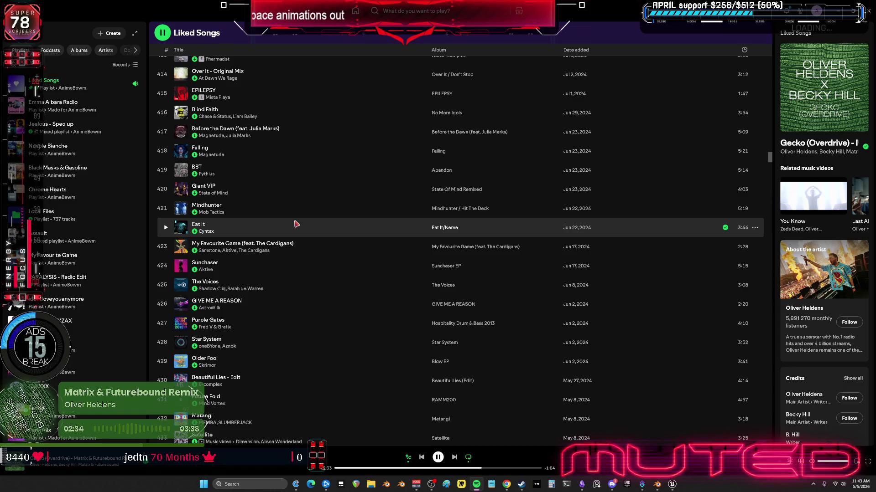
scroll(294, 225, up, 3)
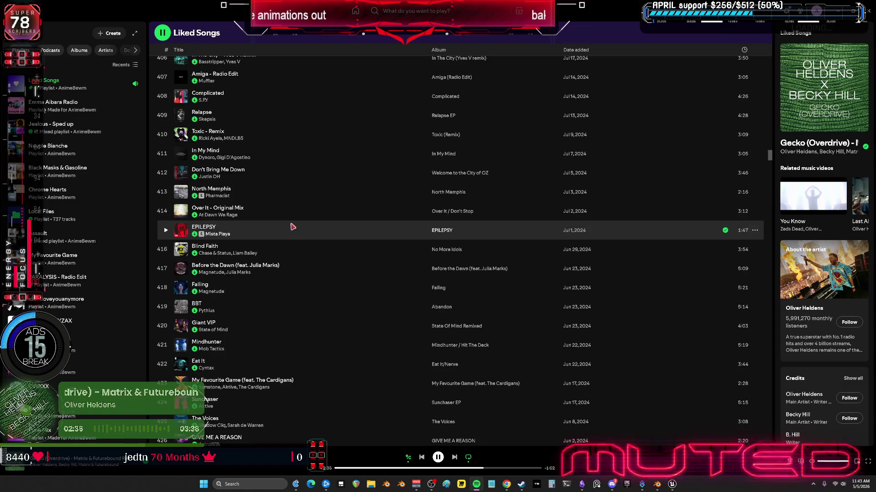
scroll(292, 225, up, 4)
scroll(292, 225, up, 4)
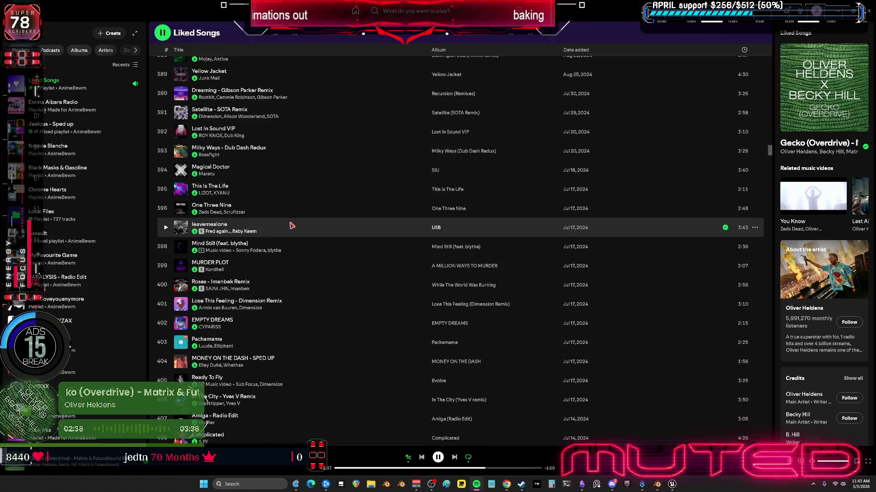
scroll(292, 226, up, 3)
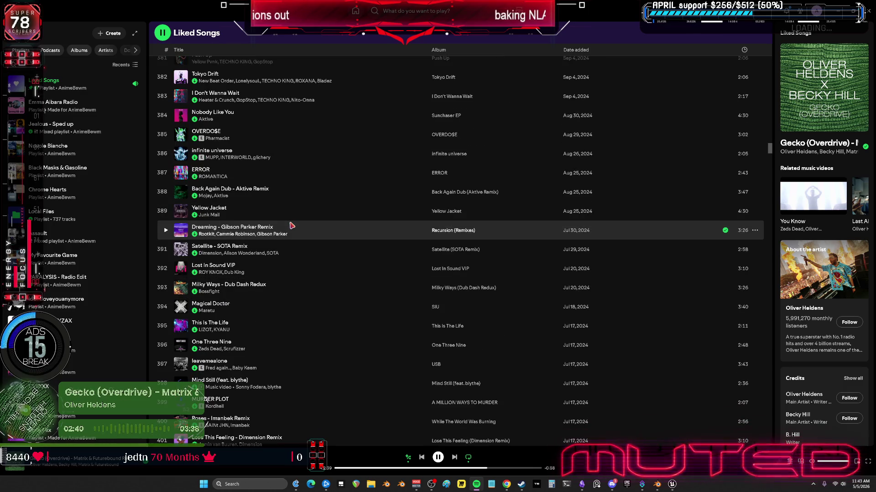
scroll(292, 225, up, 2)
scroll(292, 226, up, 2)
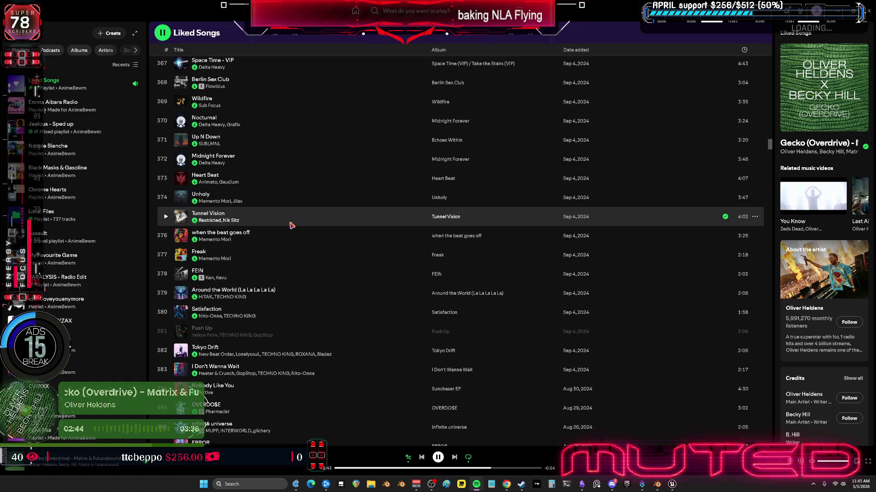
scroll(291, 225, up, 5)
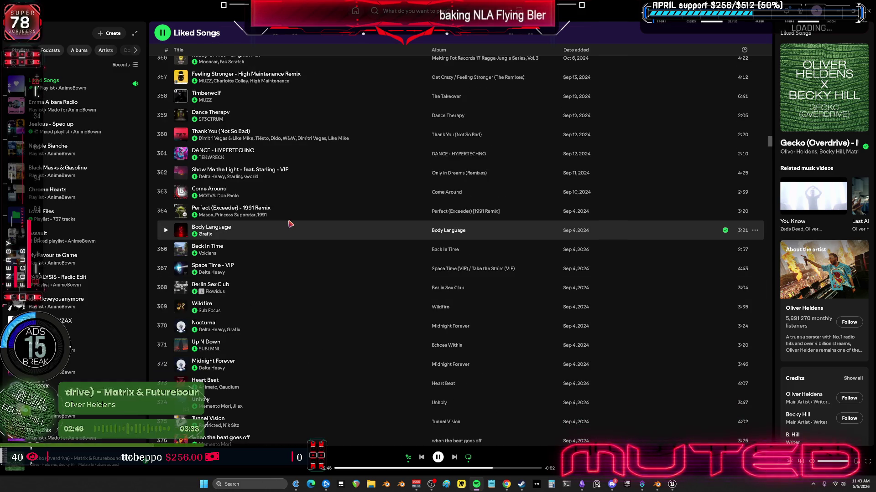
scroll(291, 224, up, 2)
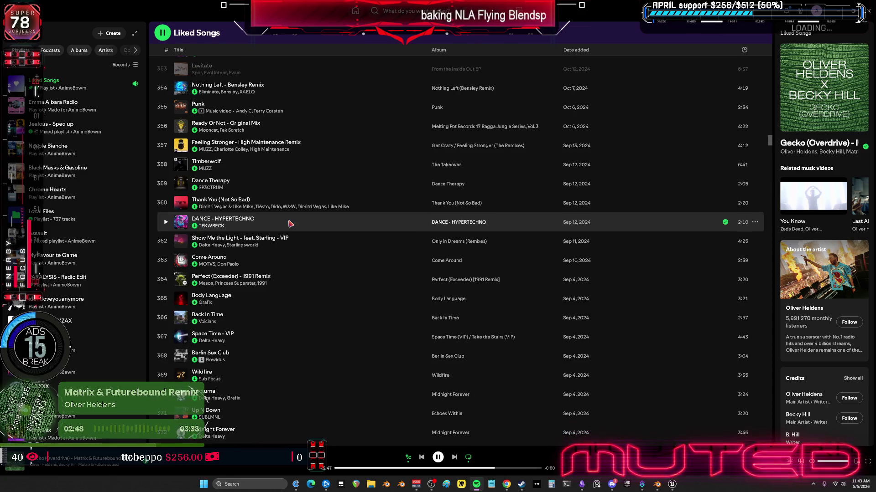
scroll(291, 224, down, 20)
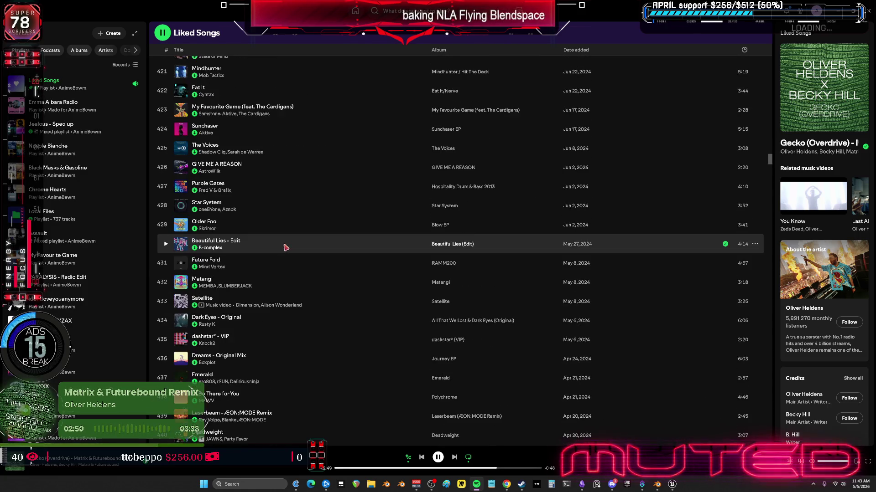
scroll(285, 249, down, 9)
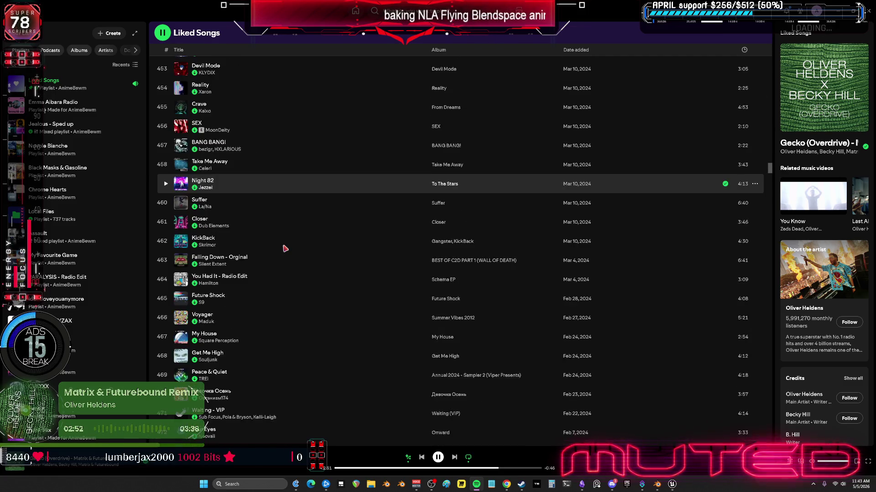
scroll(285, 248, down, 12)
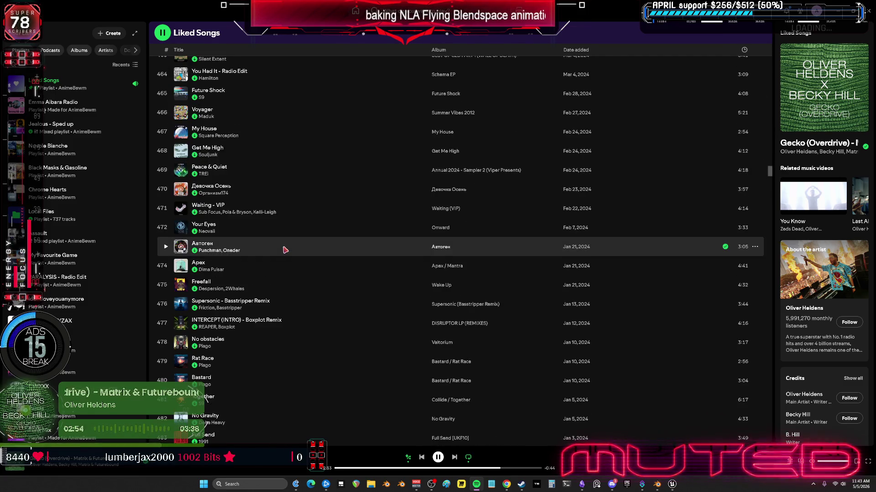
scroll(285, 249, down, 9)
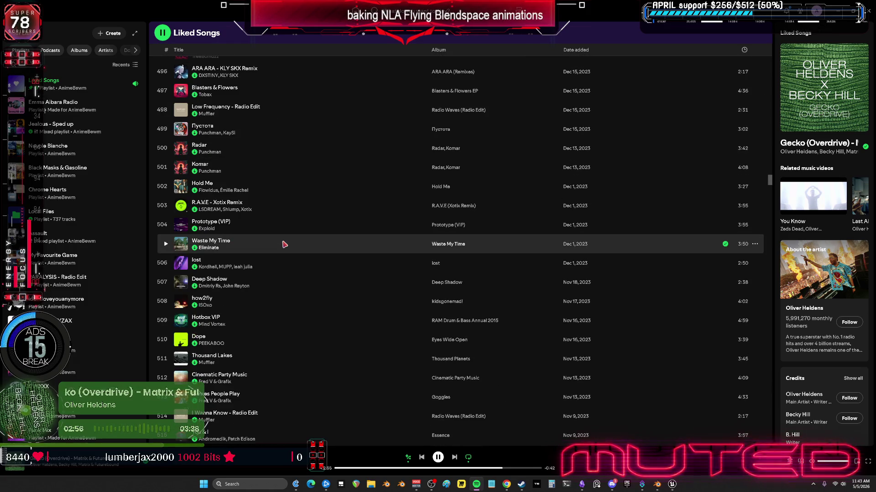
scroll(283, 244, down, 8)
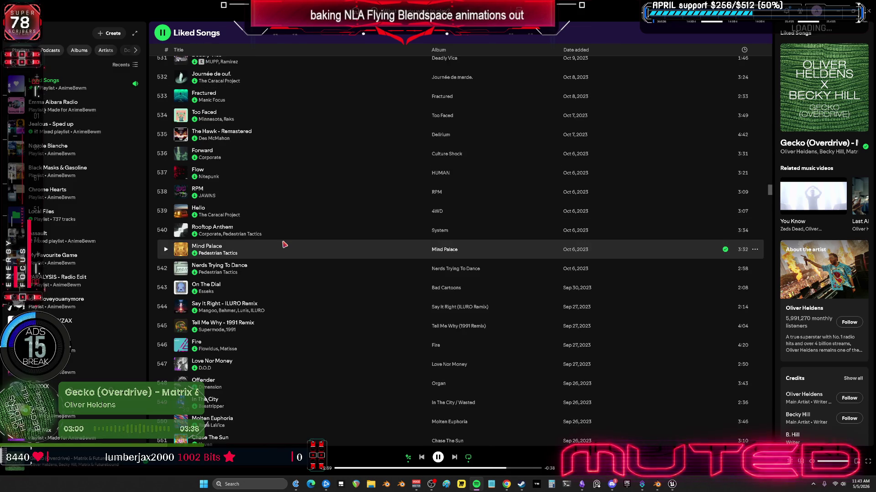
scroll(283, 244, down, 6)
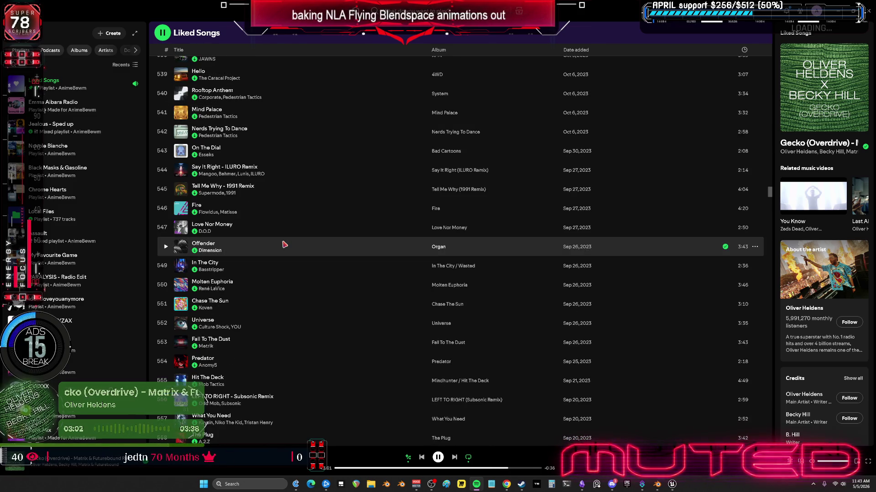
scroll(284, 245, down, 3)
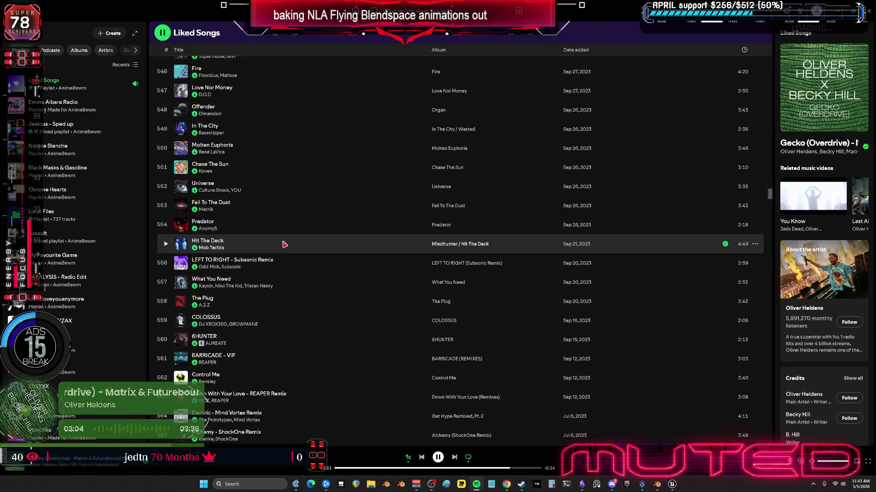
scroll(284, 245, down, 9)
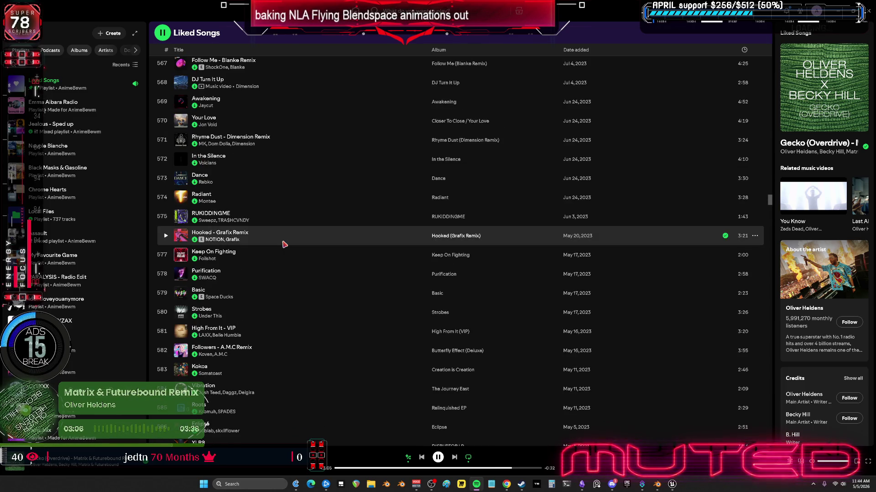
scroll(283, 245, down, 12)
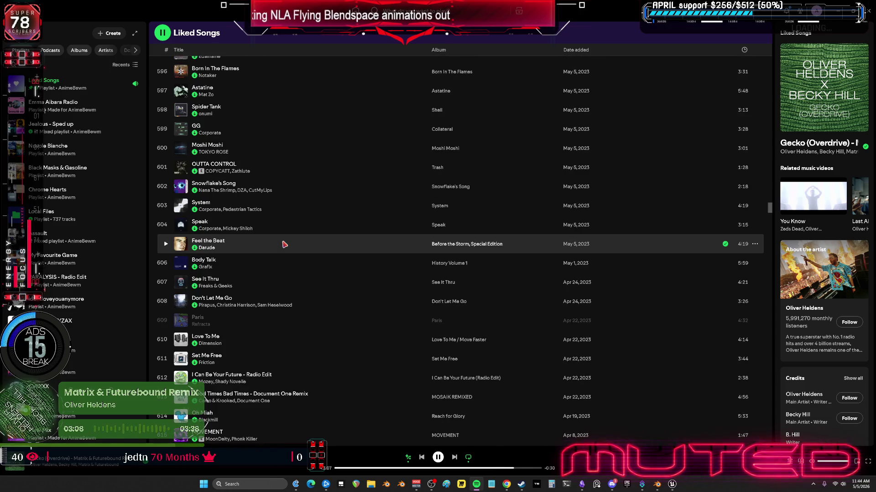
scroll(284, 245, down, 2)
scroll(283, 245, down, 2)
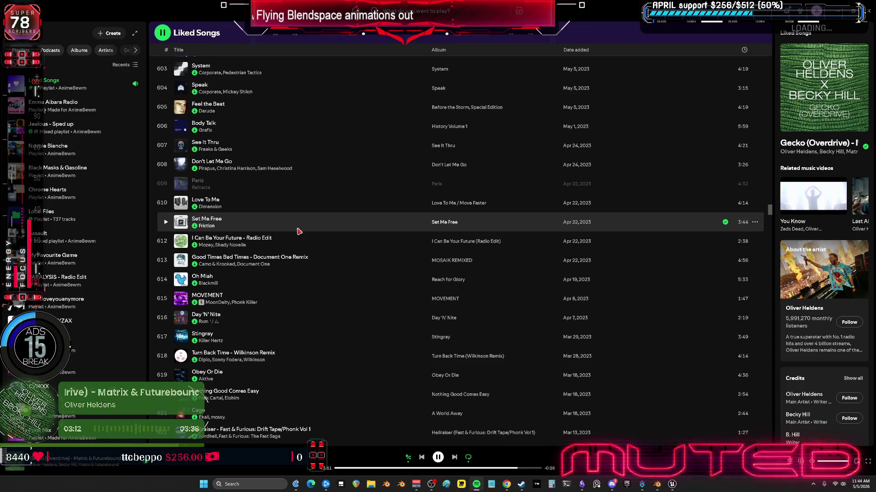
scroll(299, 231, down, 3)
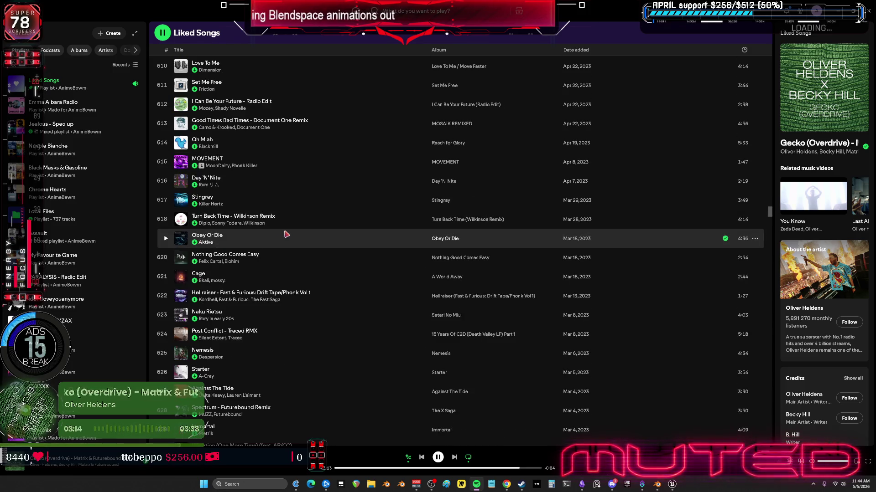
scroll(286, 235, down, 2)
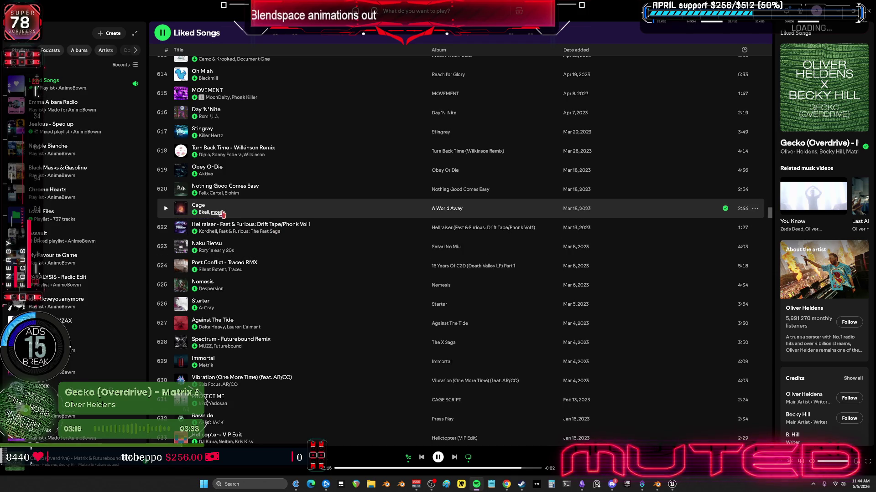
scroll(222, 205, up, 2)
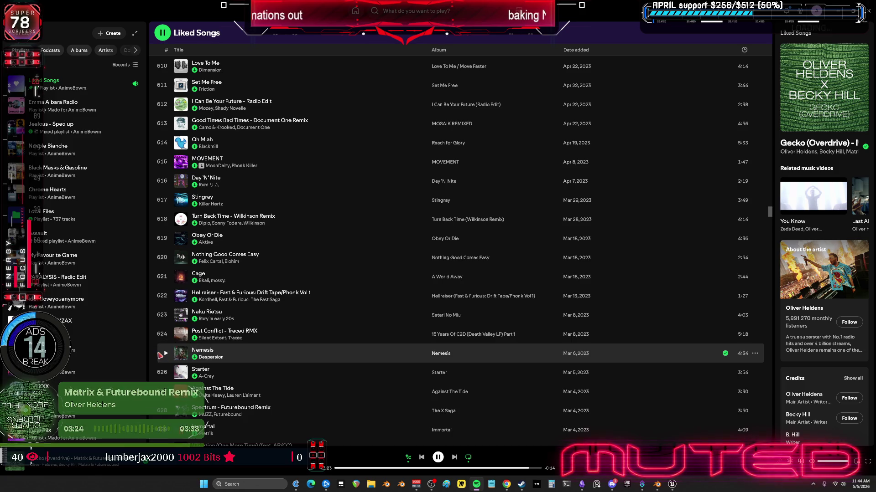
right_click(275, 353)
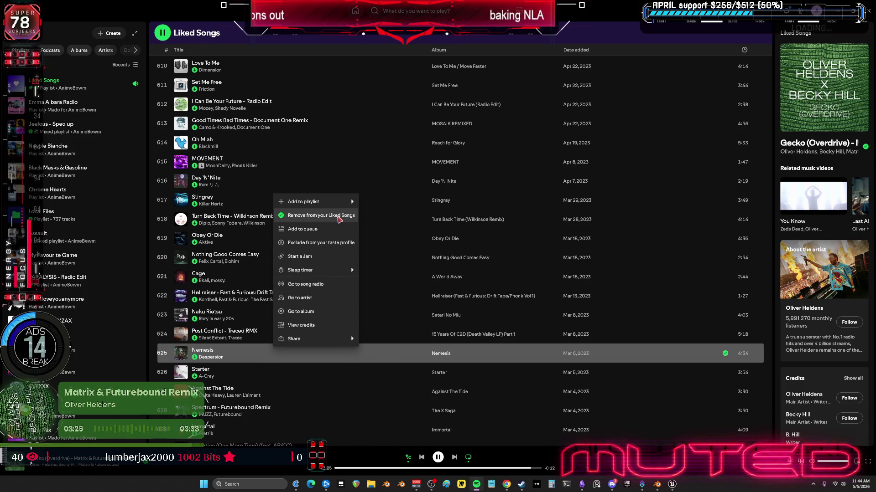
- Queue Nemesis, skip to it, and seek ahead to about 1:05, then 2:16
click(339, 229)
key(alt+Tab)
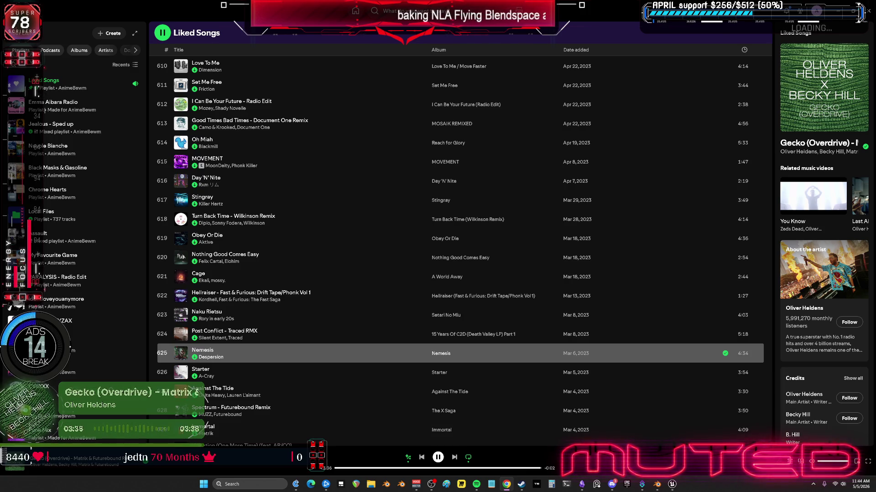
click(457, 460)
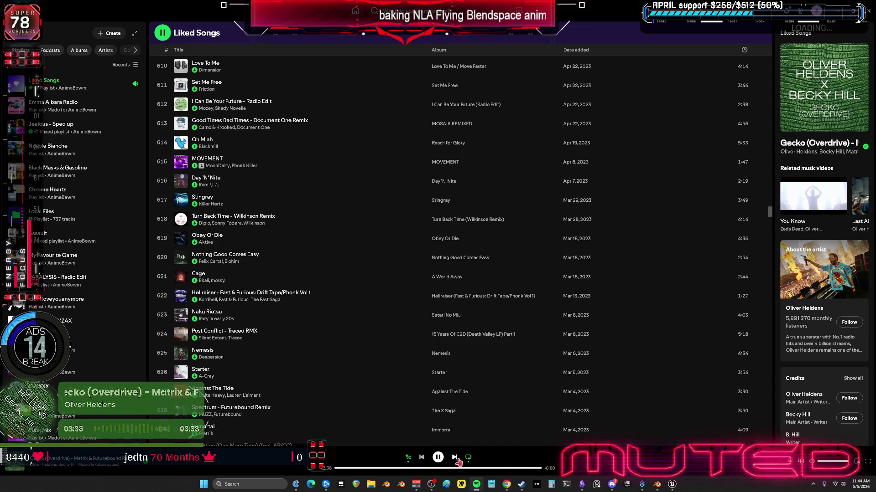
click(384, 468)
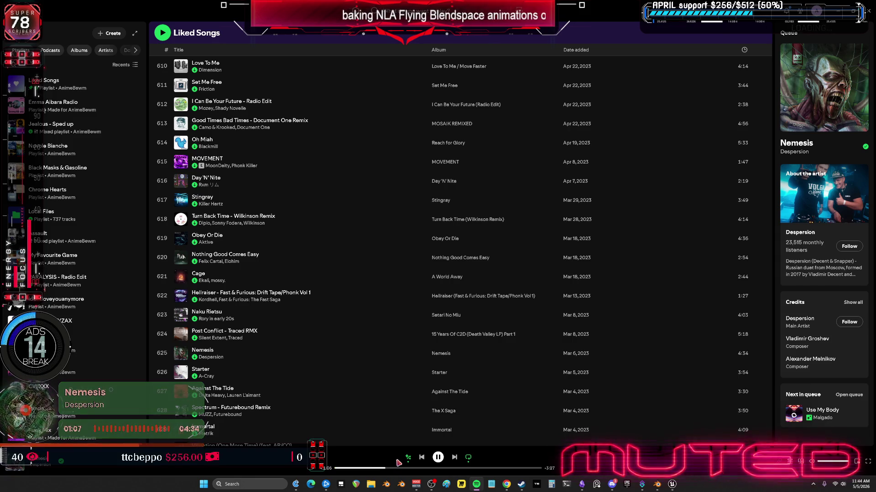
drag(412, 470, 499, 472)
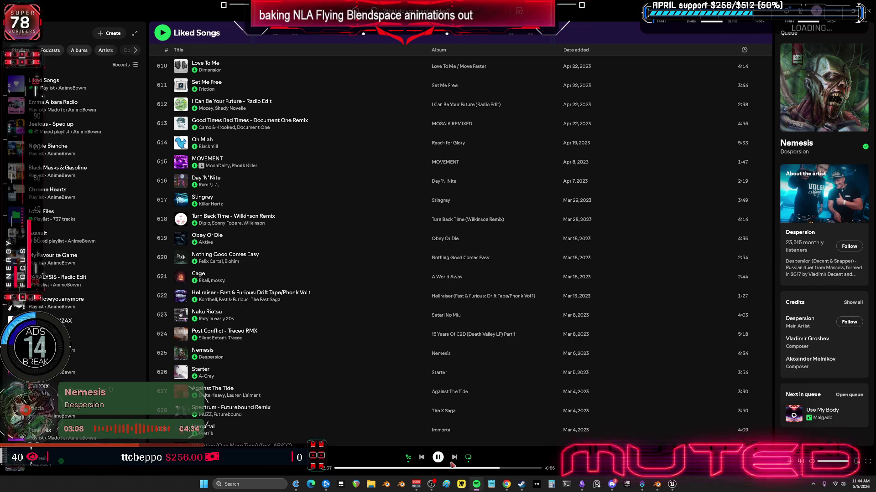
- Play Warhead from Desperson's artist page, then return to Liked Songs and play it
click(438, 457)
click(40, 469)
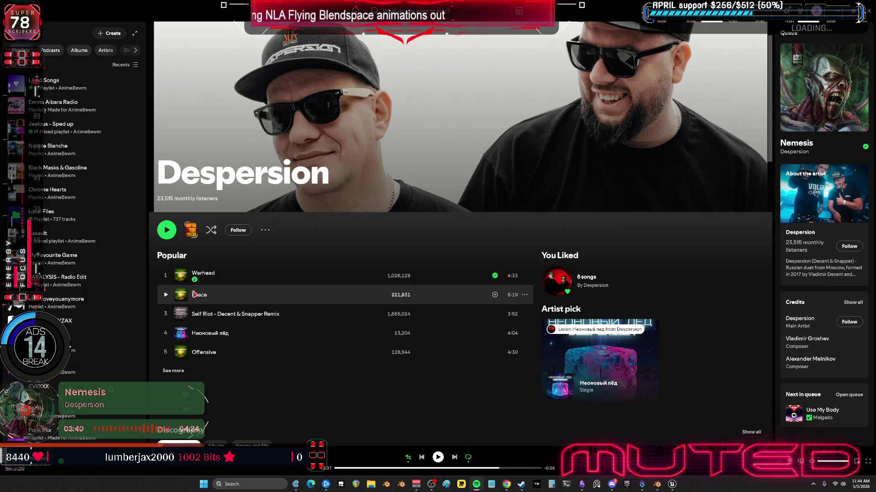
click(165, 275)
click(398, 468)
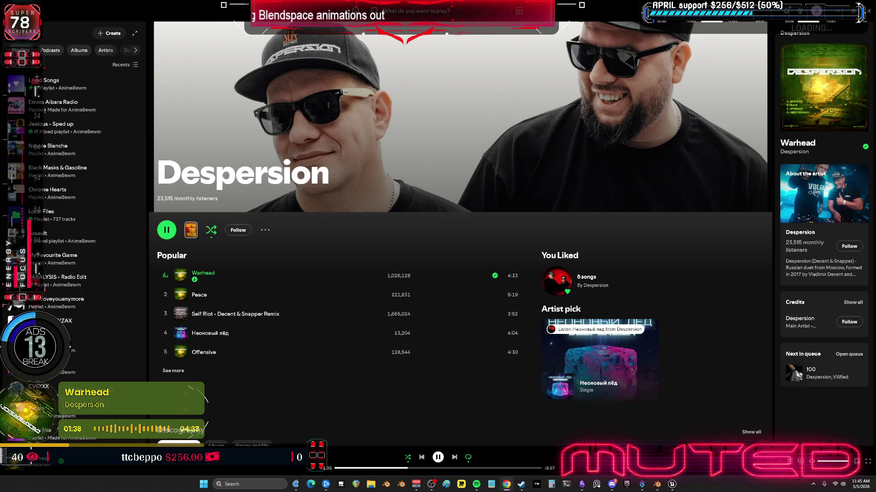
click(46, 82)
click(166, 153)
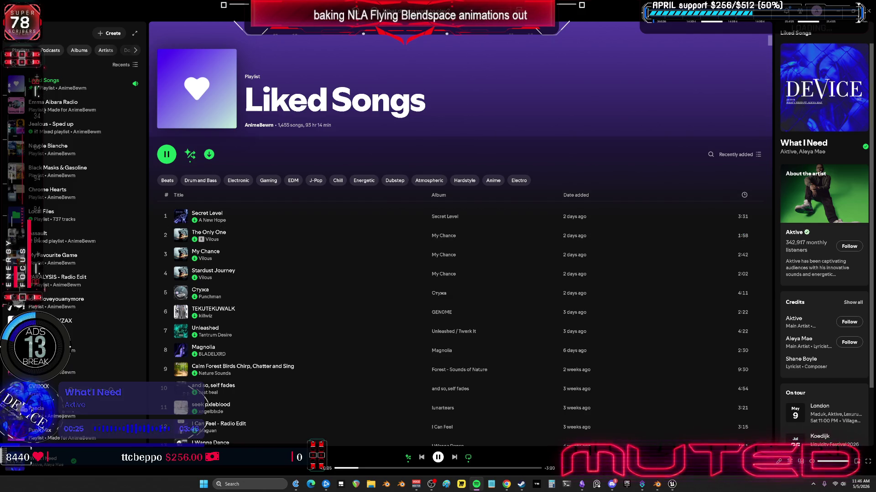
- Leave What I Need by Aktive and Aleya Mae playing and switch away from Spotify
key(alt+Tab)
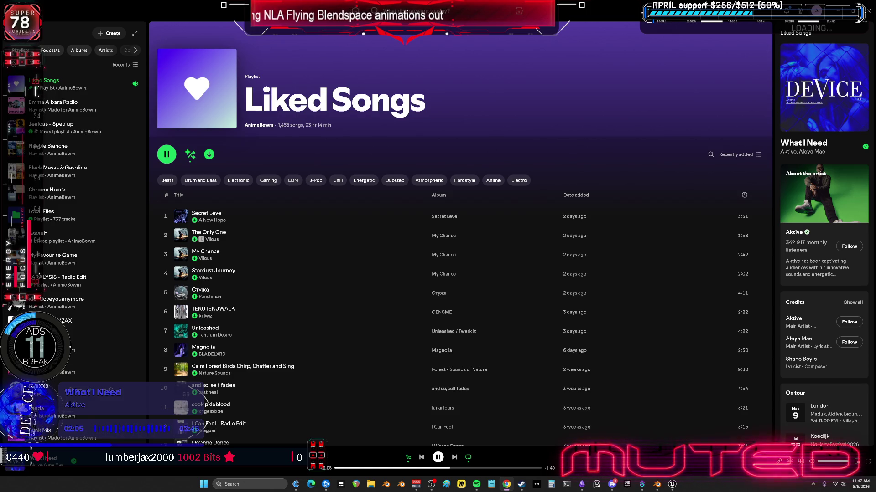
- Scroll through Liked Songs, open Plago's artist page and expand its popular tracks
scroll(548, 296, down, 20)
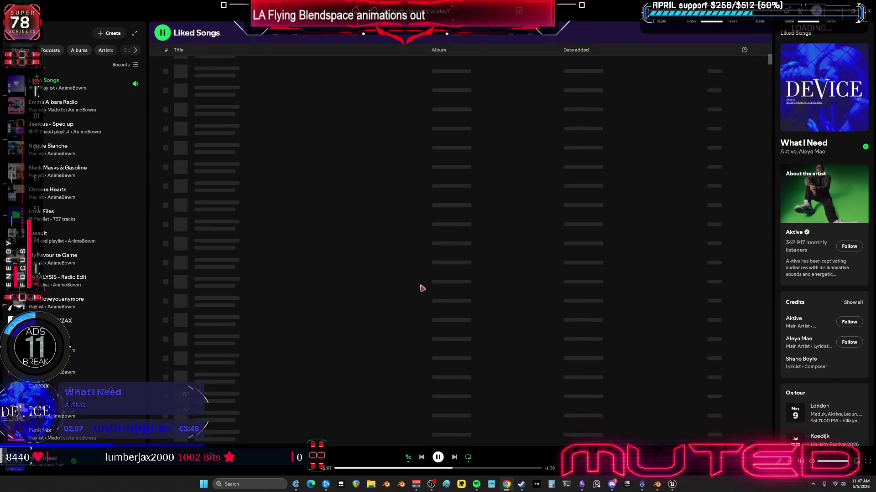
scroll(336, 237, down, 20)
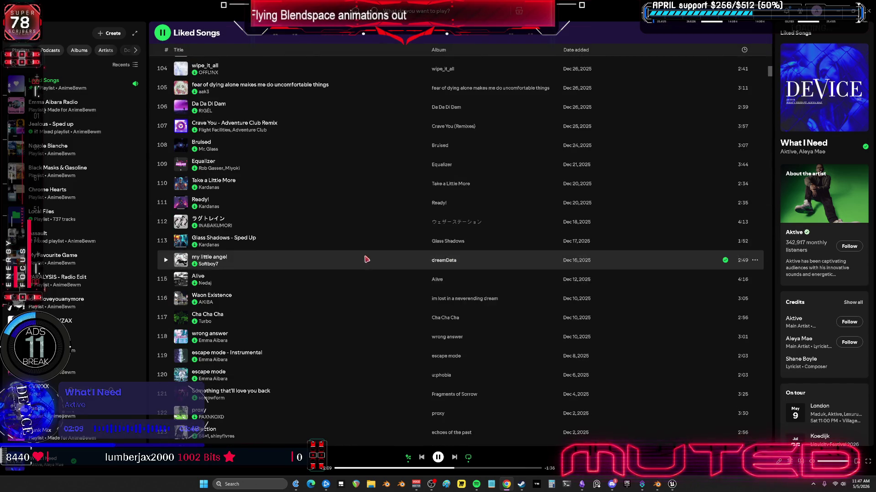
scroll(400, 256, down, 20)
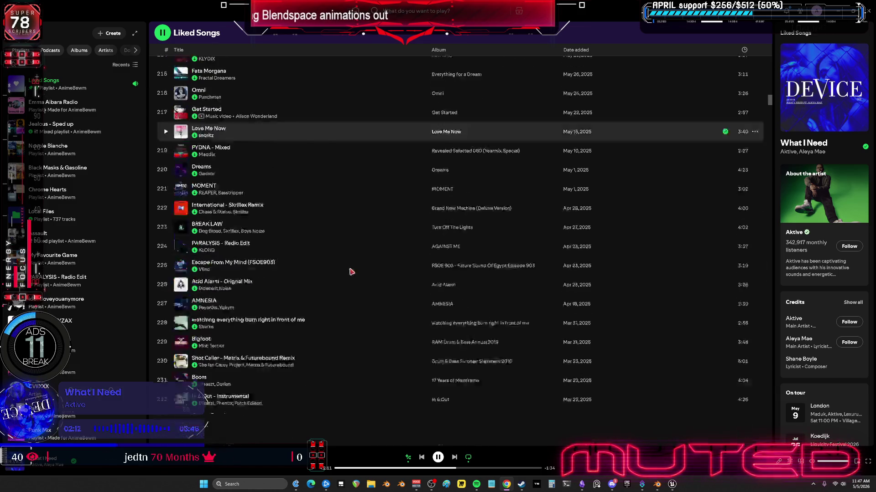
scroll(327, 271, up, 5)
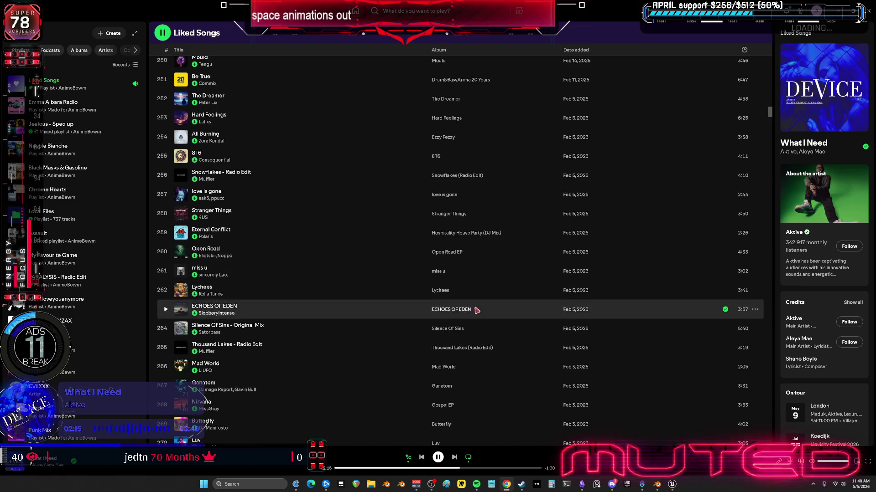
scroll(456, 328, down, 5)
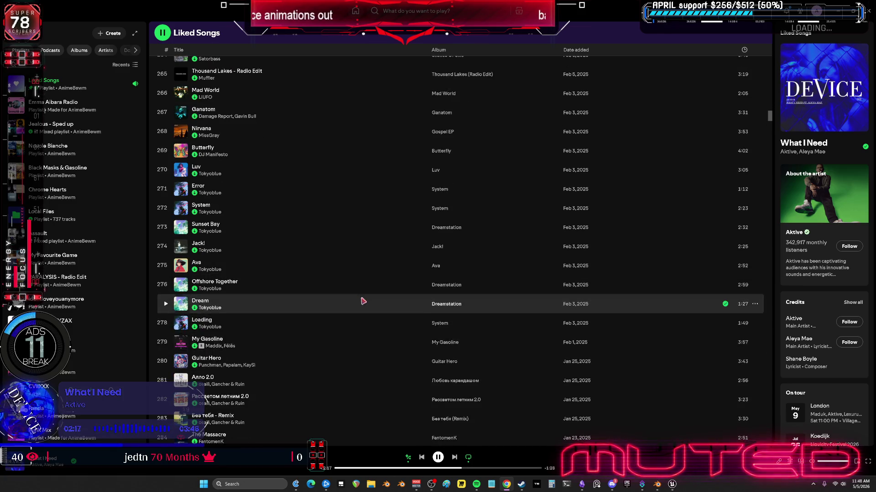
scroll(411, 308, down, 3)
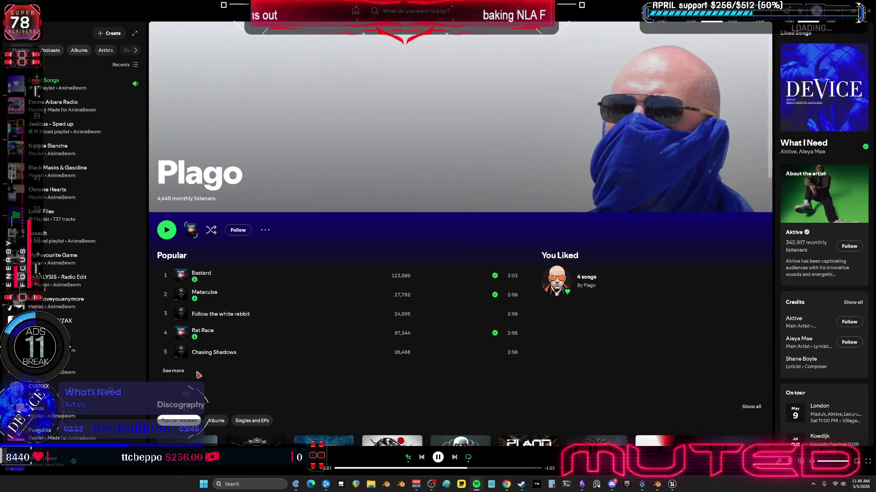
click(176, 371)
scroll(264, 327, down, 3)
- Open the 1,012-song cyberpunk neurofunk playlist from Plago's page and sort it by Date added
scroll(265, 327, down, 3)
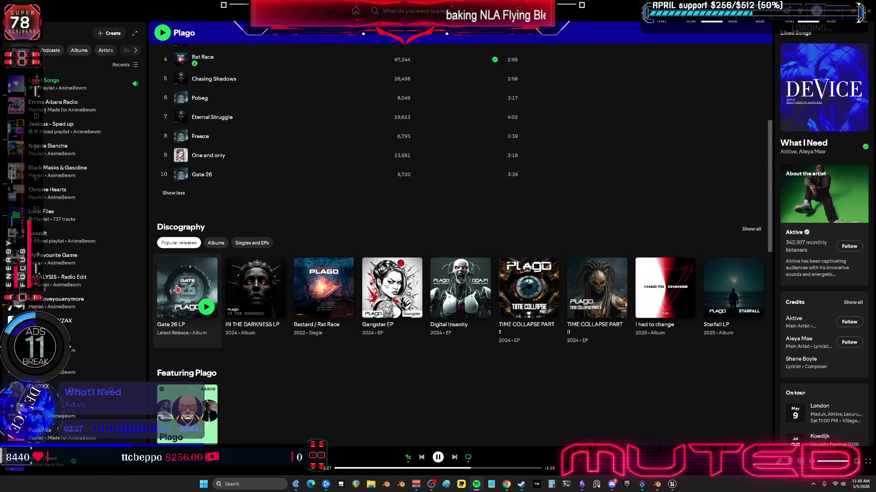
scroll(177, 289, down, 10)
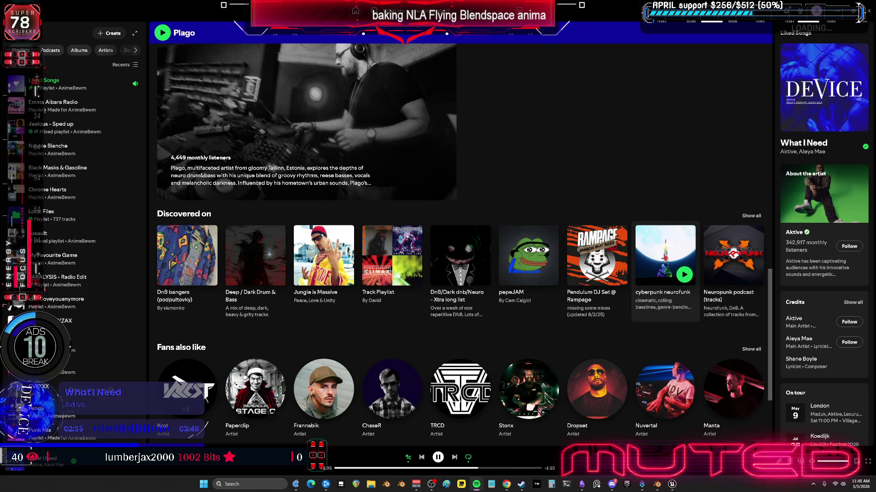
click(663, 254)
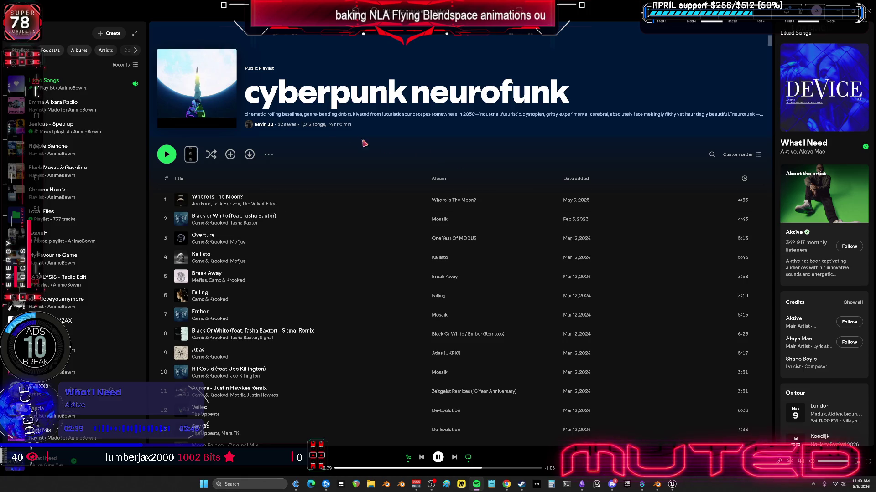
scroll(580, 328, down, 20)
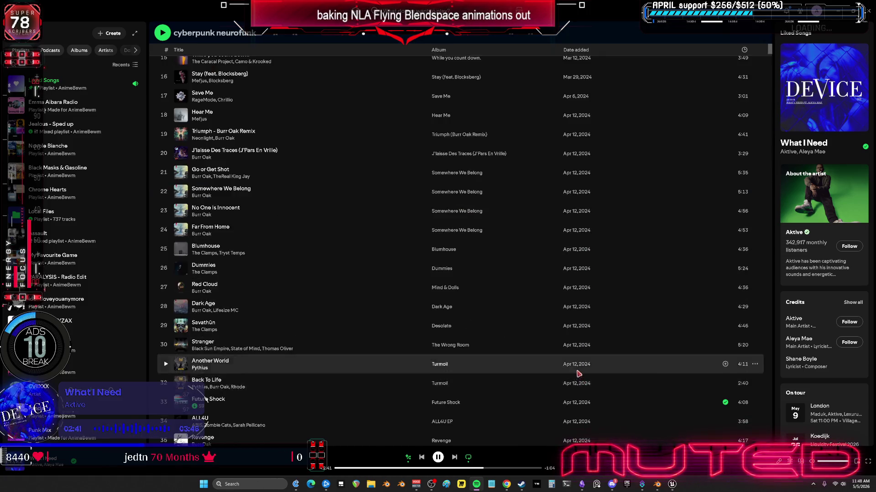
scroll(610, 311, down, 20)
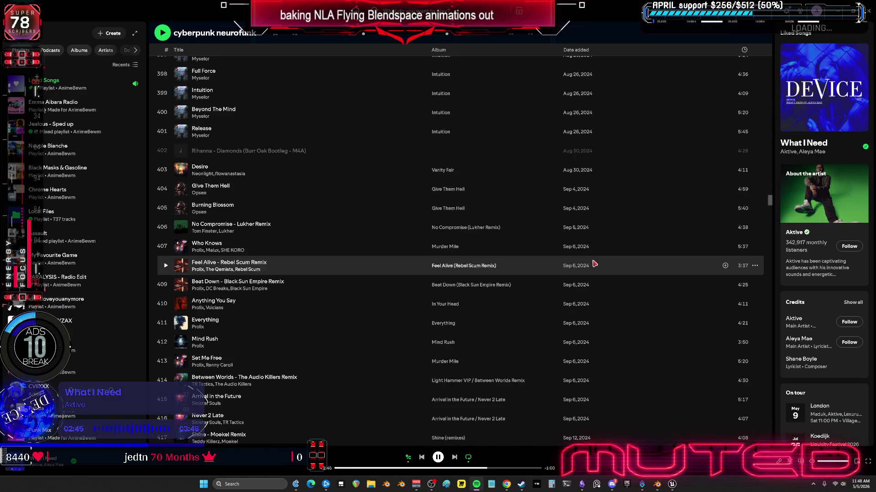
mouse_move(770, 202)
mouse_down()
mouse_move(756, 399)
mouse_move(757, 41)
mouse_up()
click(588, 181)
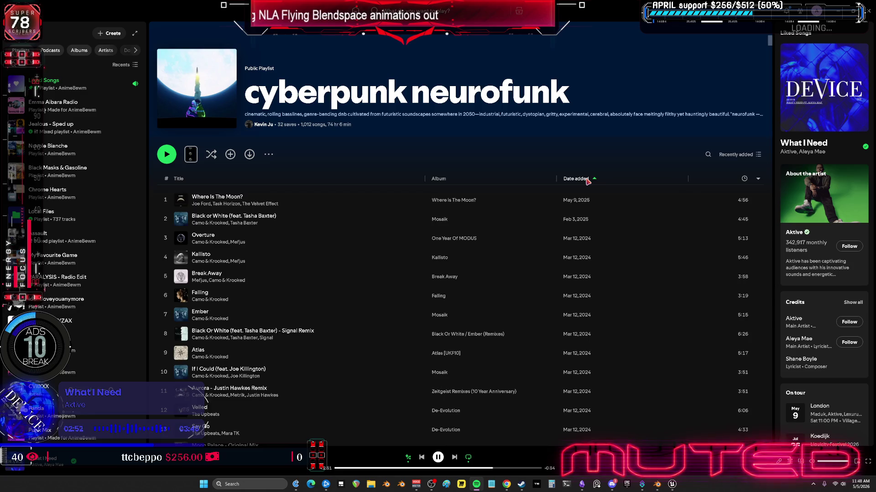